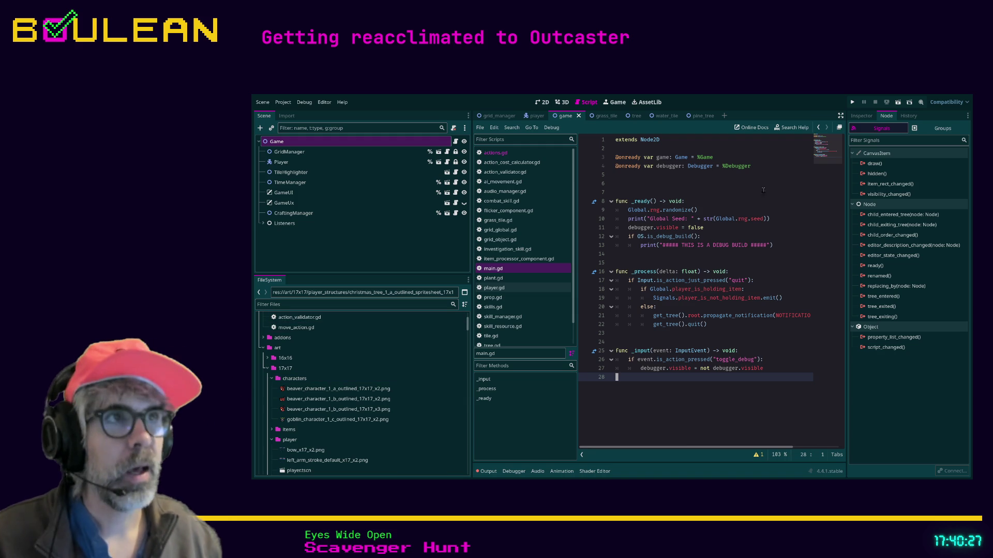
Step: Switch from the Godot editor to Firefox showing the 'Half-life of knowledge' article
key("alt+Tab")
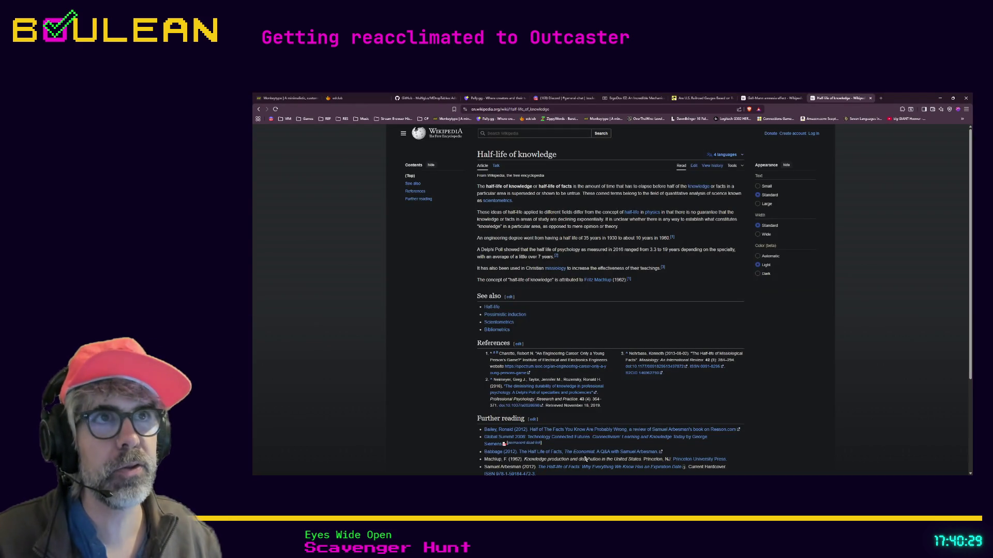
Step: Open Monkeytype from its bookmark in a new tab and make it fullscreen
middle_click(608, 121)
left_click(863, 100)
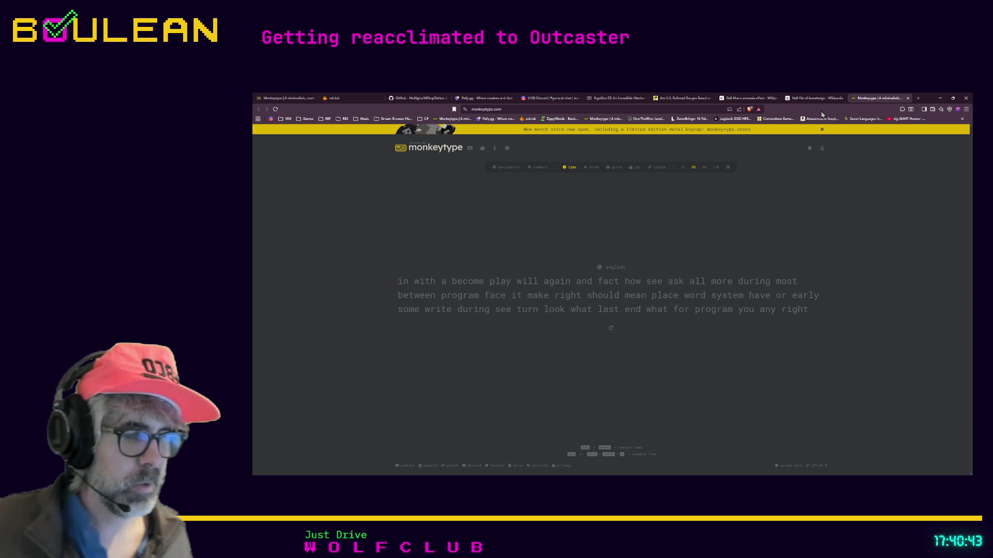
key("F11")
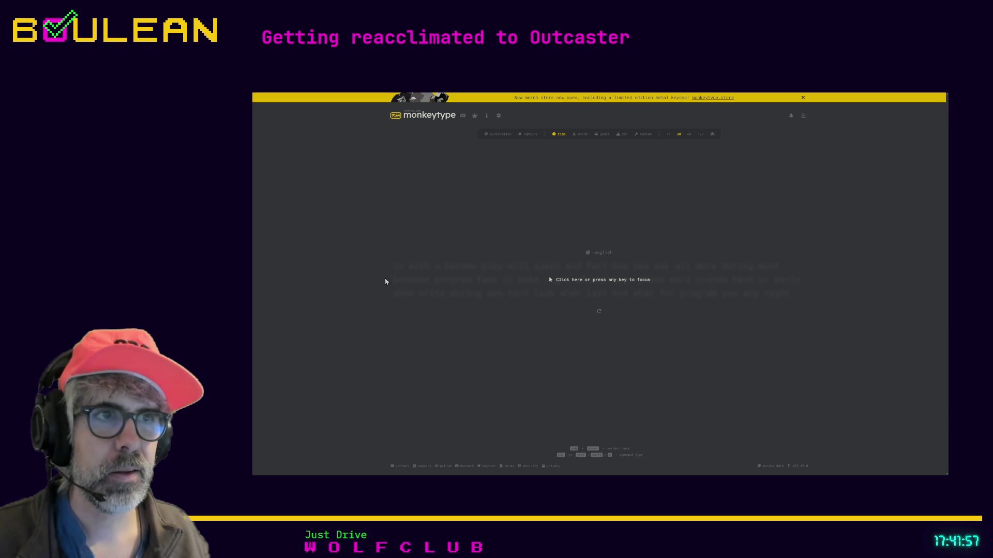
Step: Type through the 30-second English test, finishing at 34 wpm and 92% accuracy
left_click(591, 291)
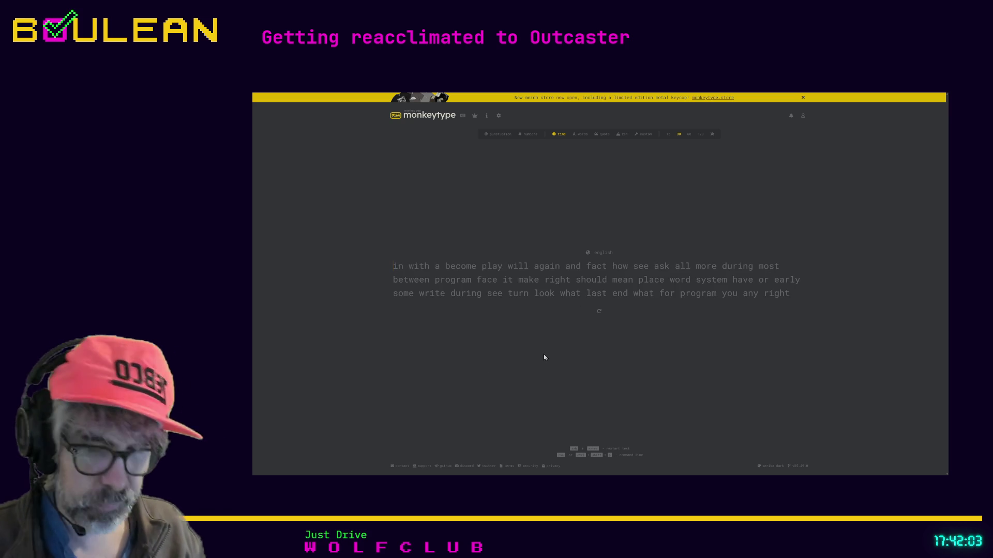
type("in wi")
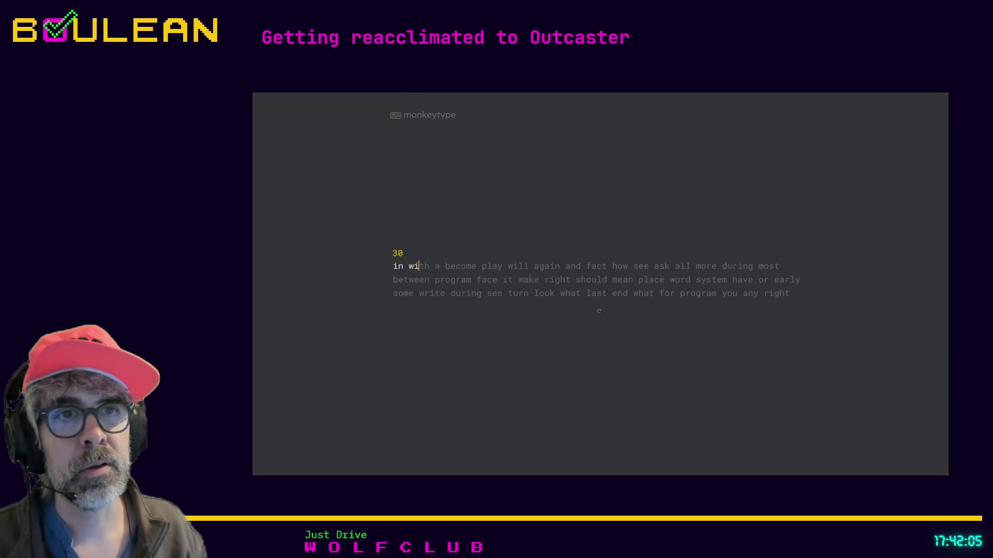
type("th a be")
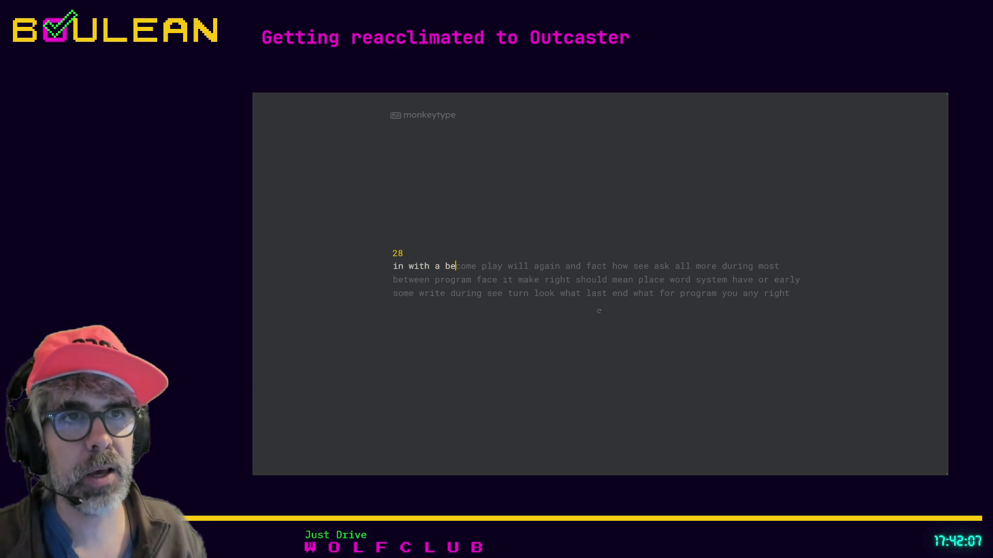
type("come play")
key("BackSpace")
key("BackSpace")
type("y will again and fav")
key("BackSpace")
type("ct how")
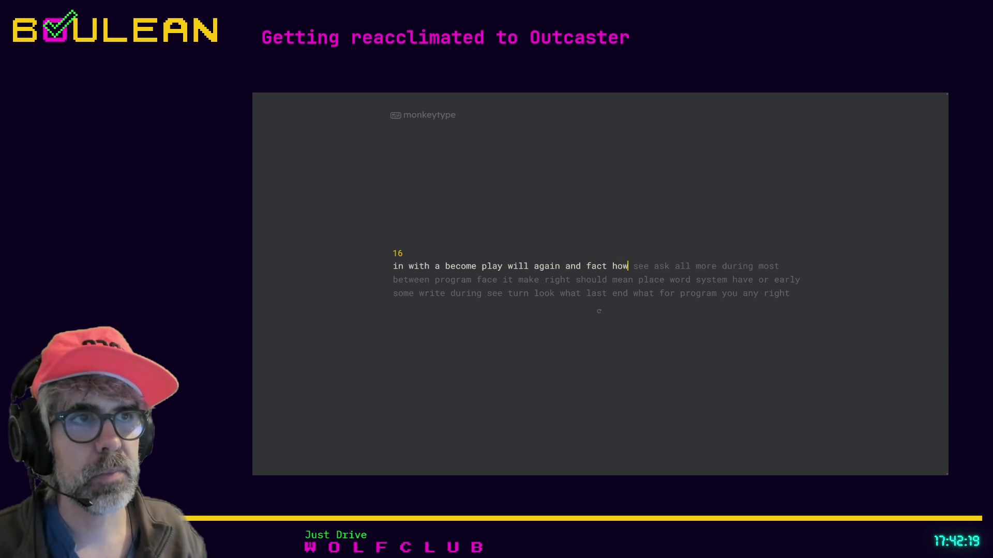
type(" see ask all more ")
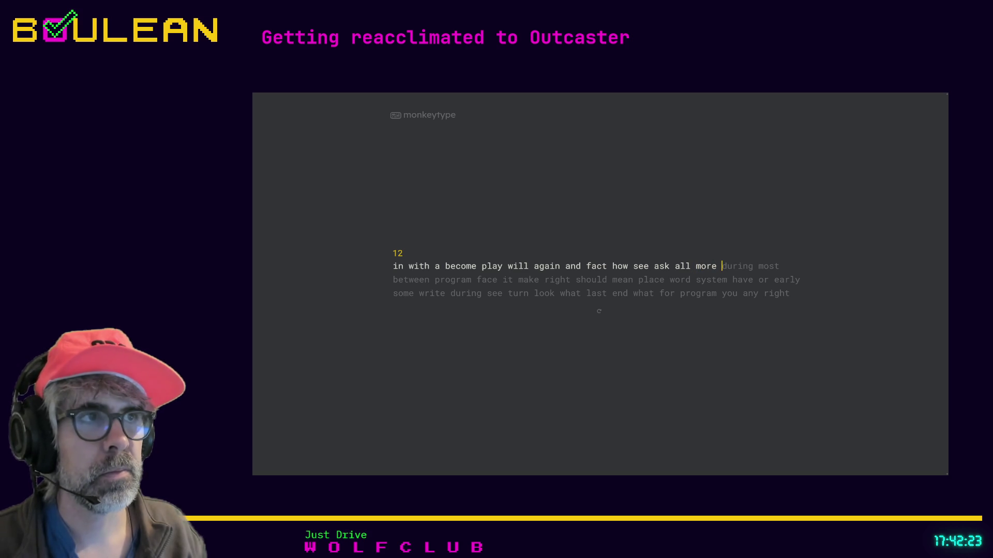
type("dur")
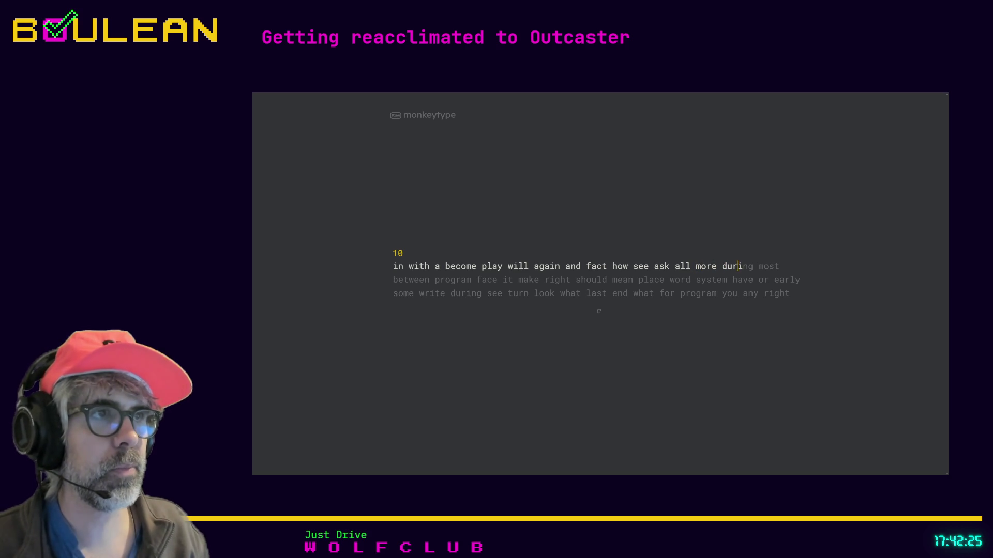
type("ing most ")
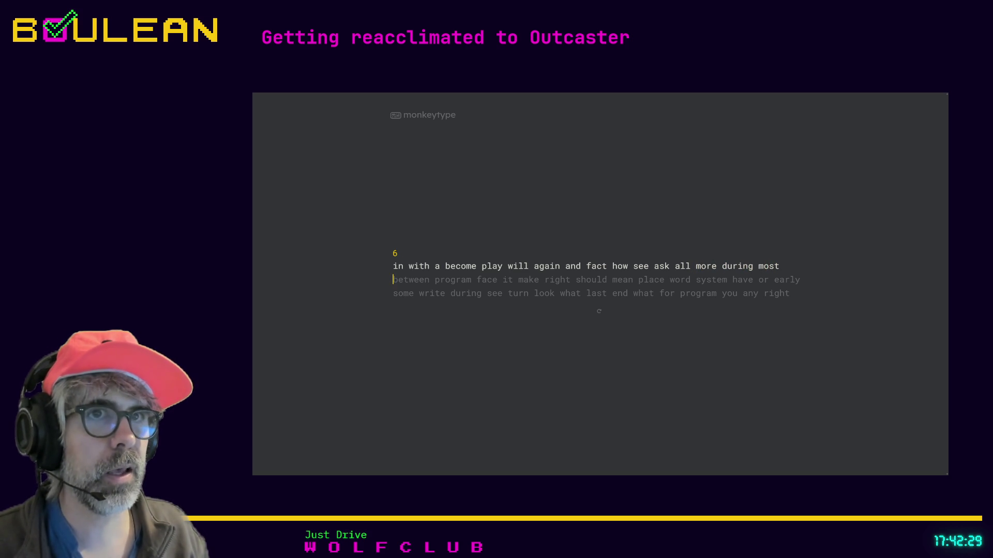
type("between")
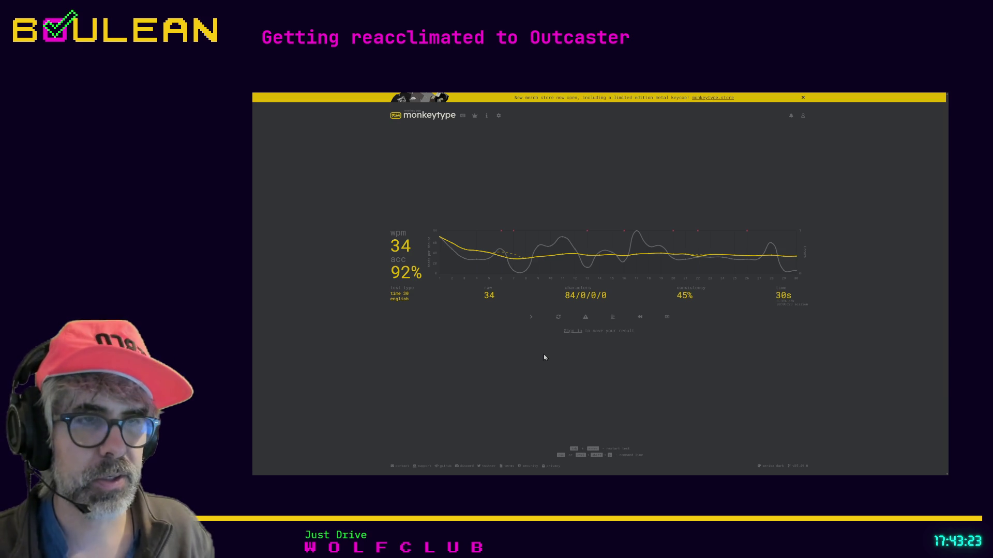
key("Escape")
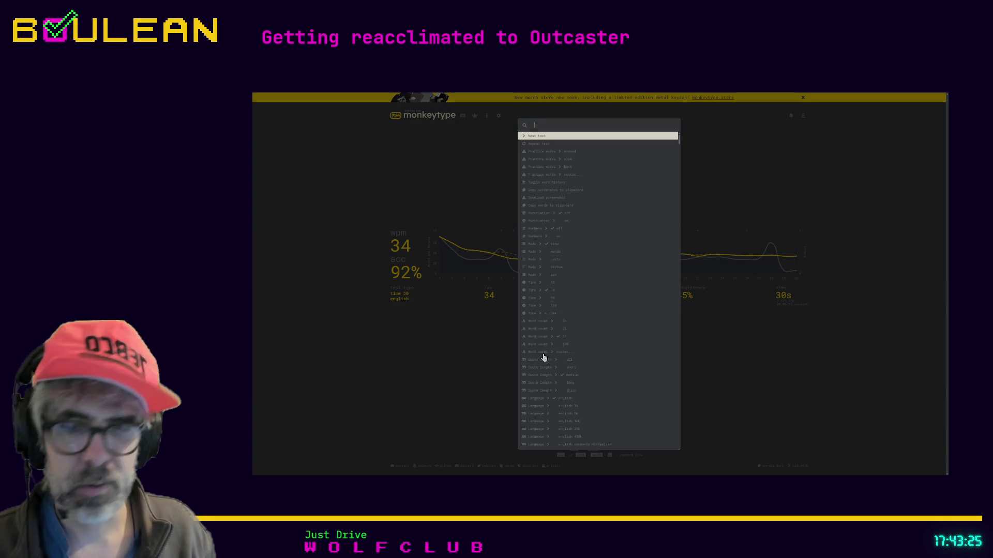
Step: Start a new 30-second test and type it through, scoring 27 wpm at 81% accuracy
key("Escape")
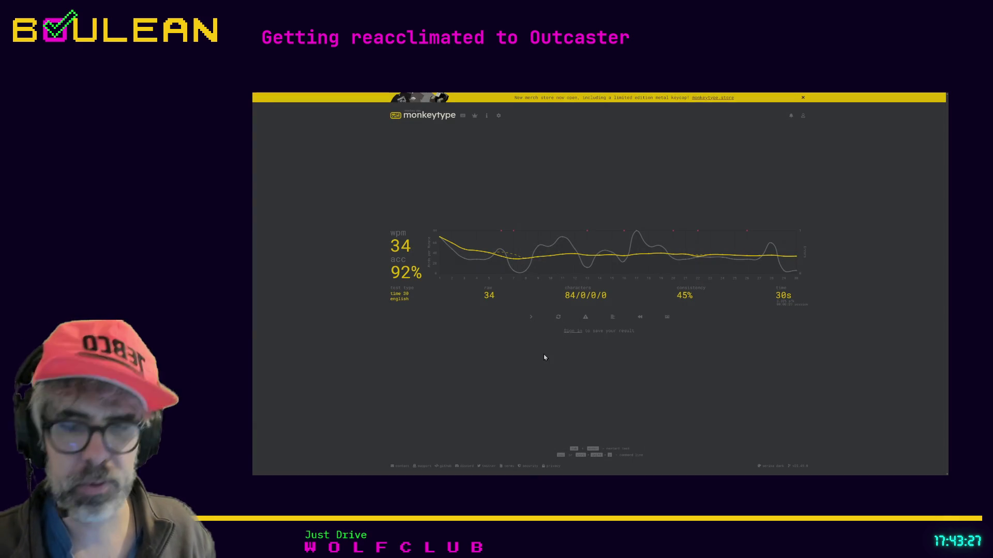
key("Tab")
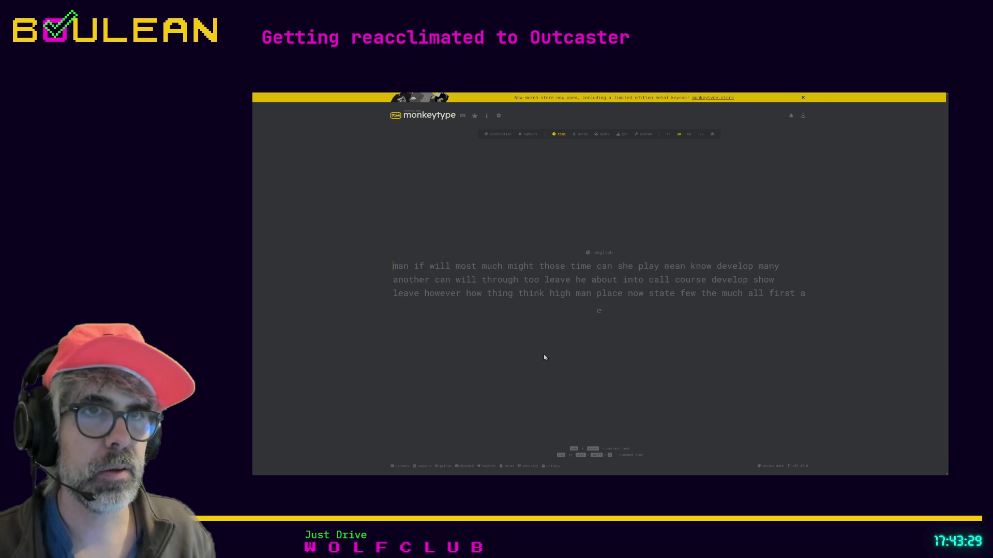
type("man if will most much")
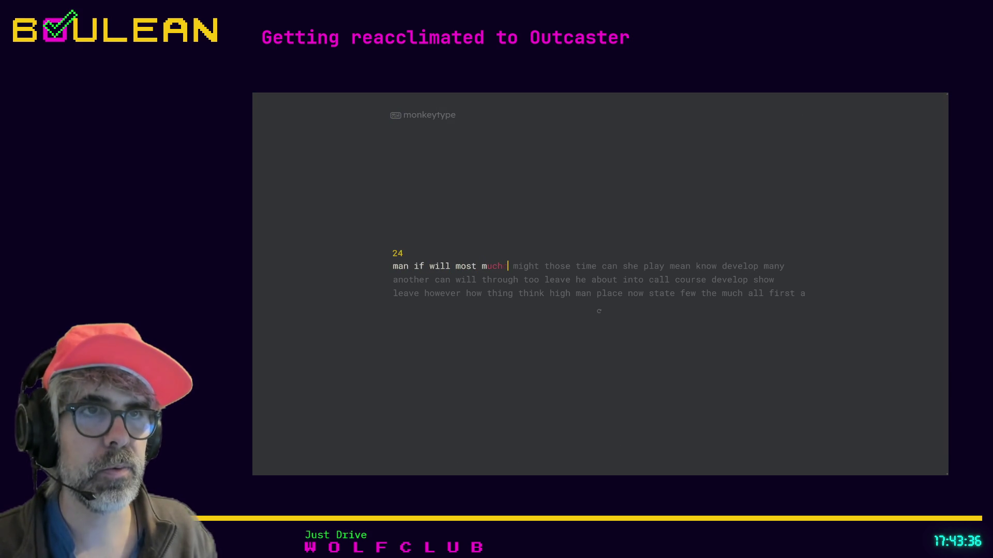
key("BackSpace")
key("BackSpace")
type("uch might those time can she play")
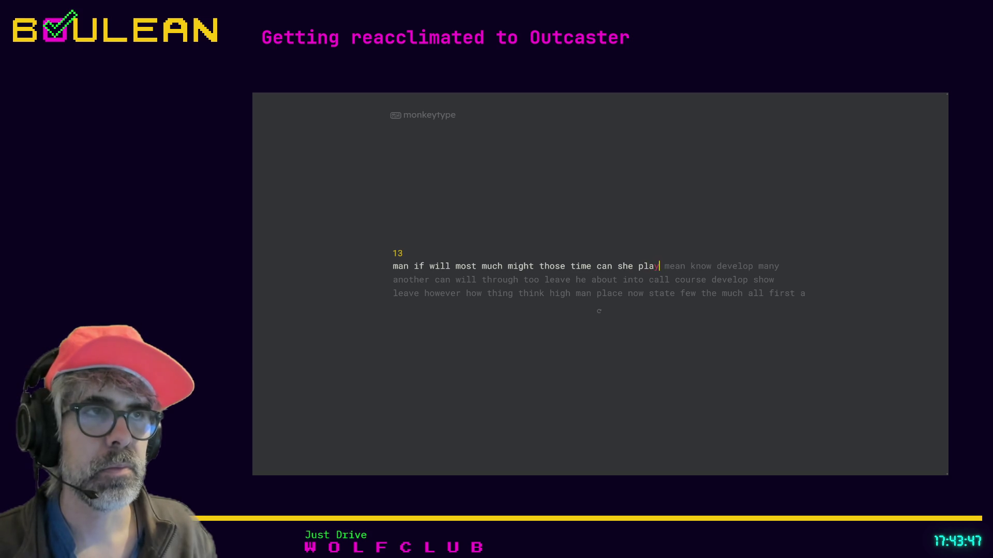
key("BackSpace")
type("y mea")
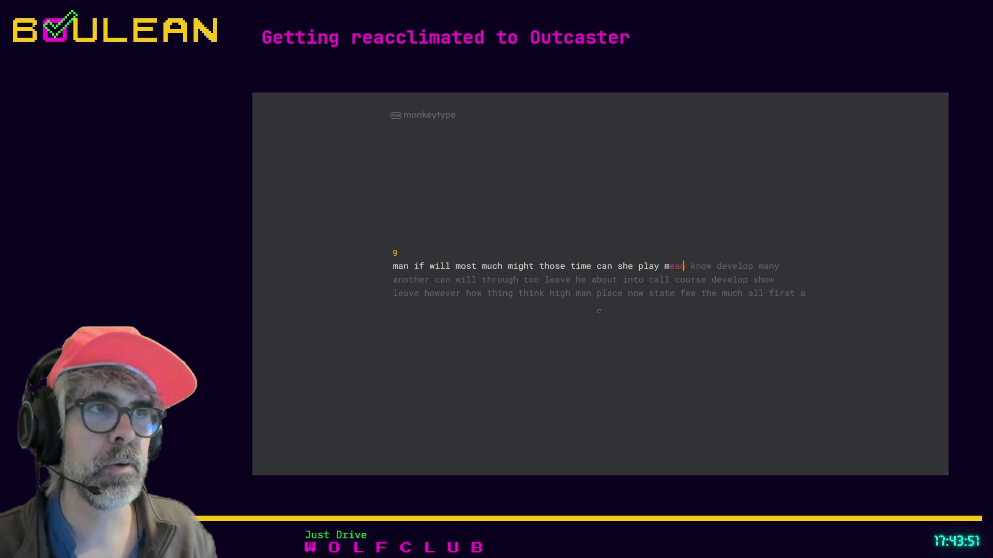
key("BackSpace")
type("ean k")
type("ow")
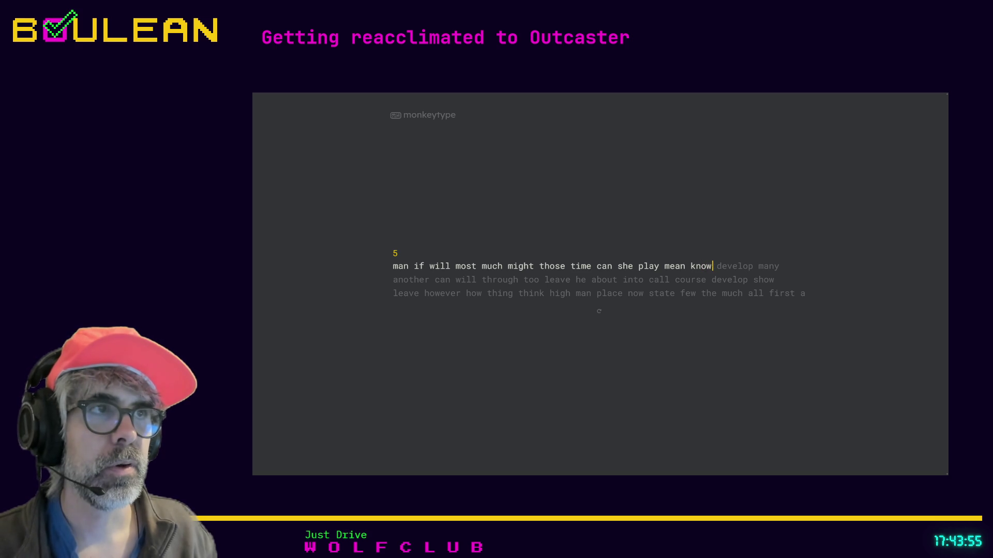
type("devek")
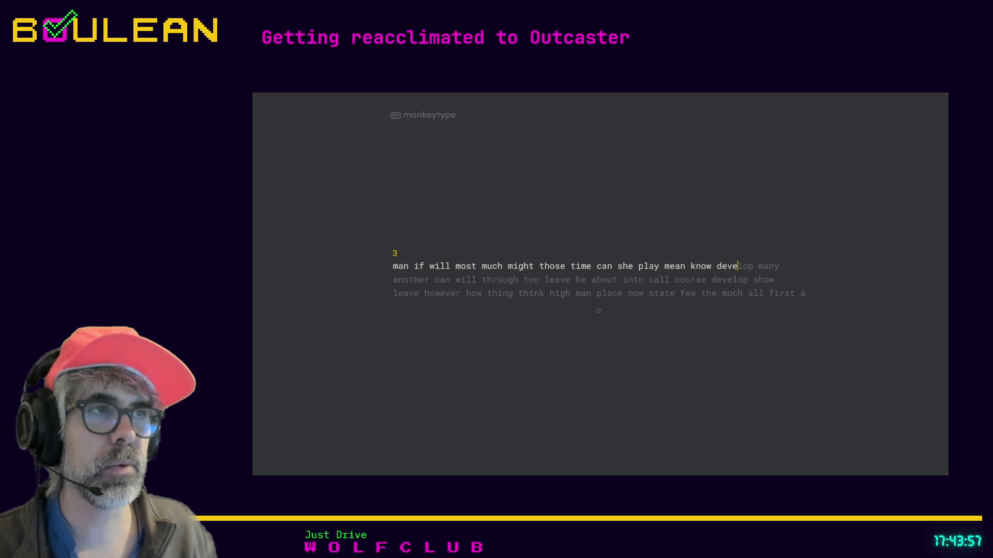
key("BackSpace")
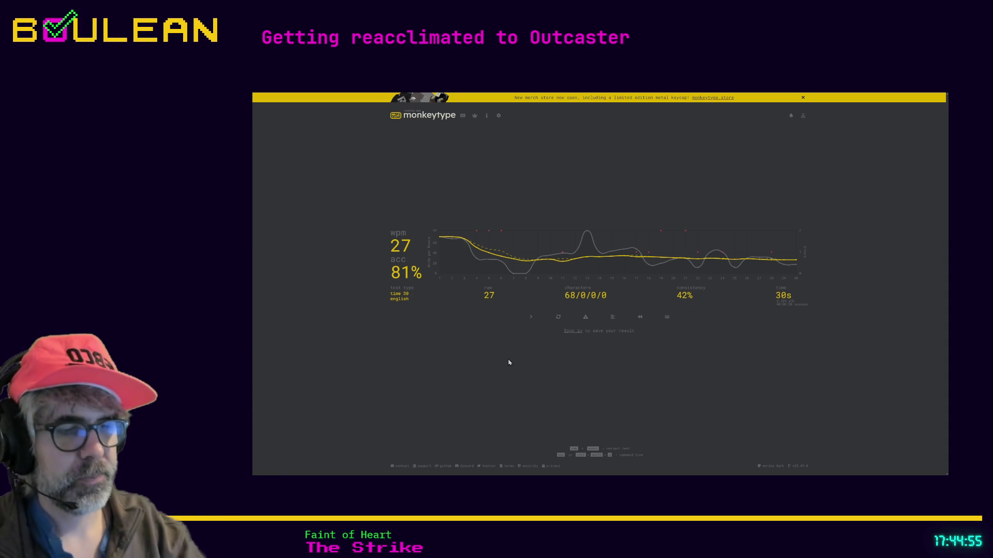
Step: Exit fullscreen, minimise Firefox, and run the Outcaster project from Godot with F5
key("F11")
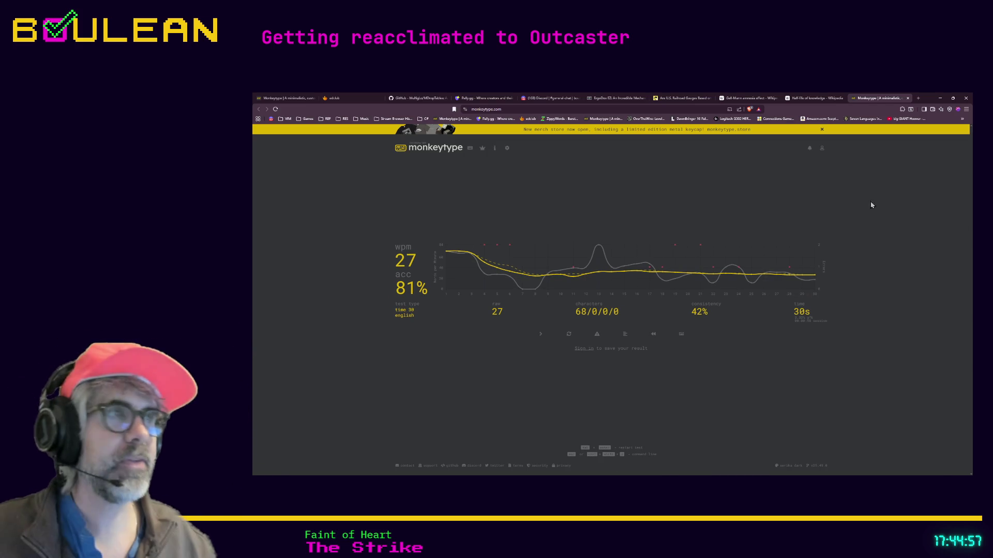
left_click(939, 98)
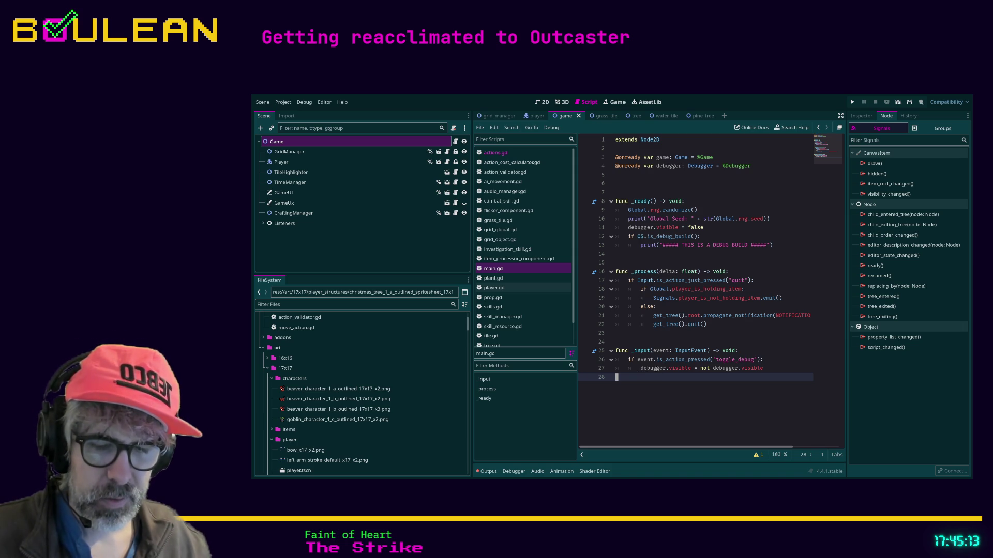
key("F5")
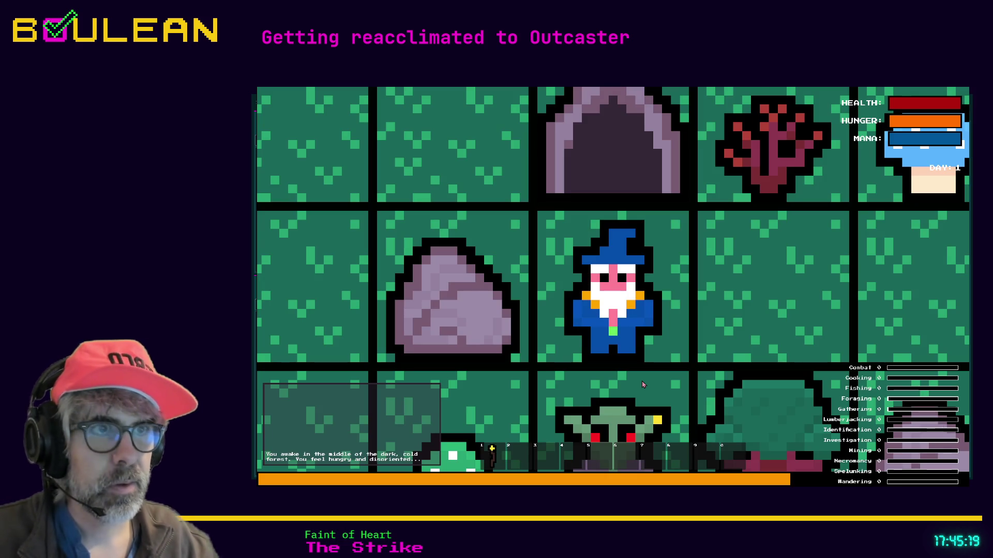
Step: Move the wizard back and forth, probing and investigating the tiles to the west
scroll(641, 381, "down", 3)
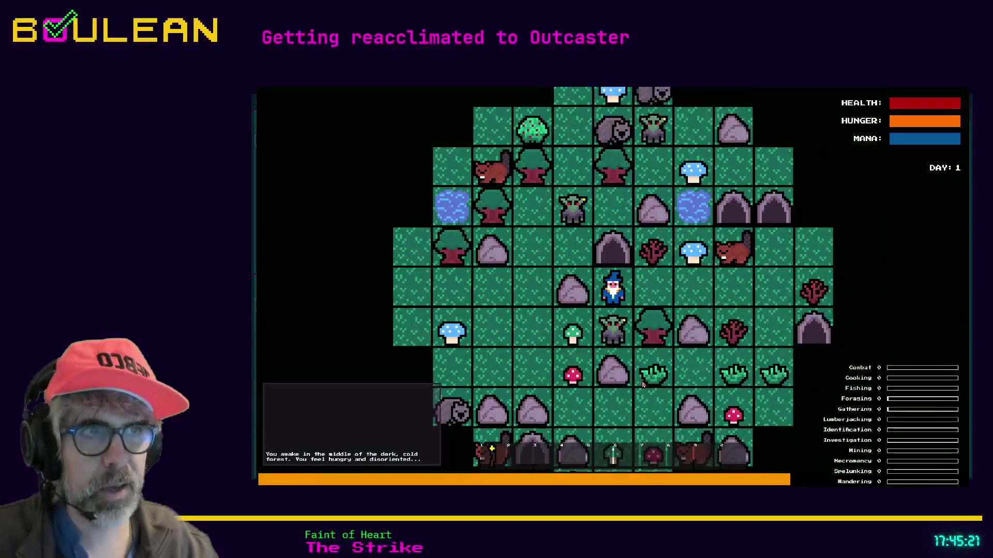
key("Right")
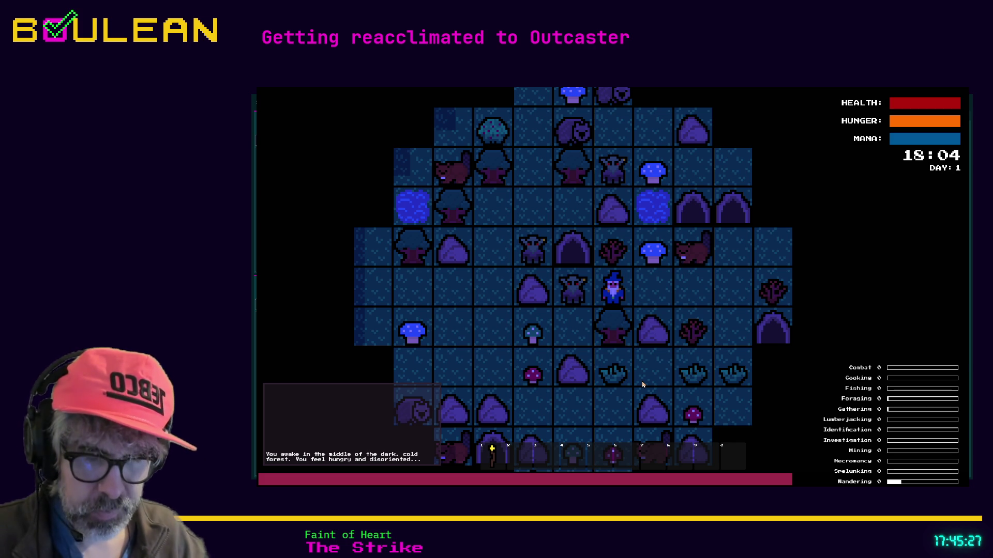
key("shift+Left")
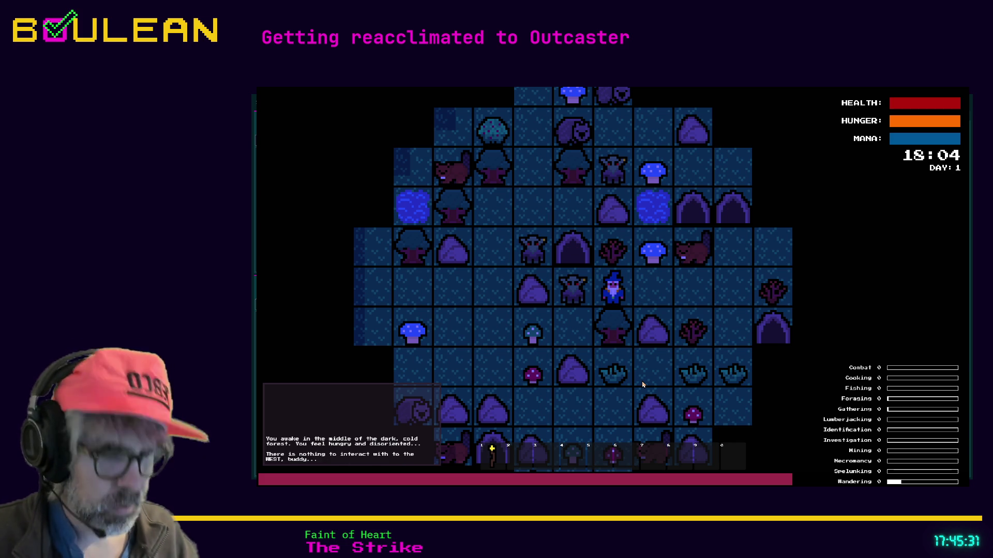
key("Left")
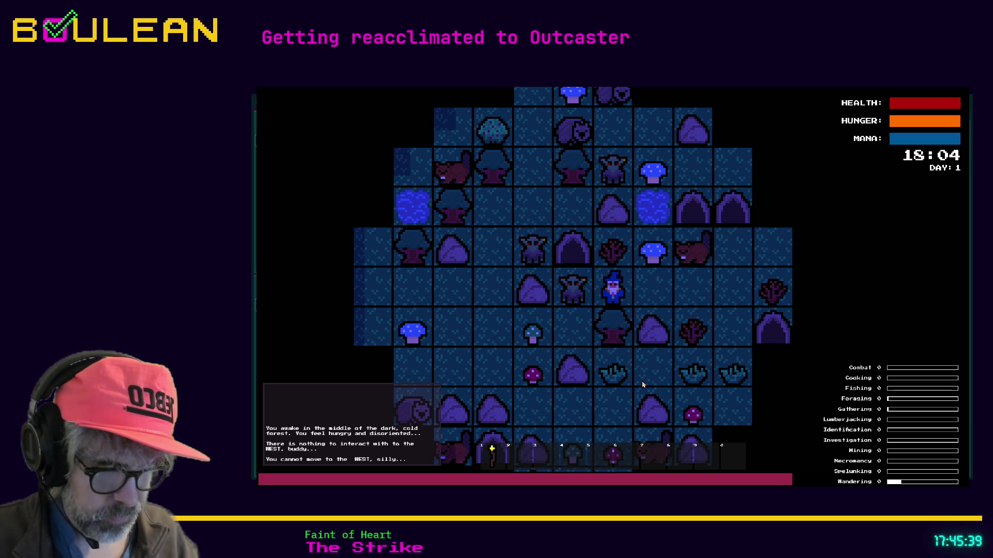
key("shift+Left")
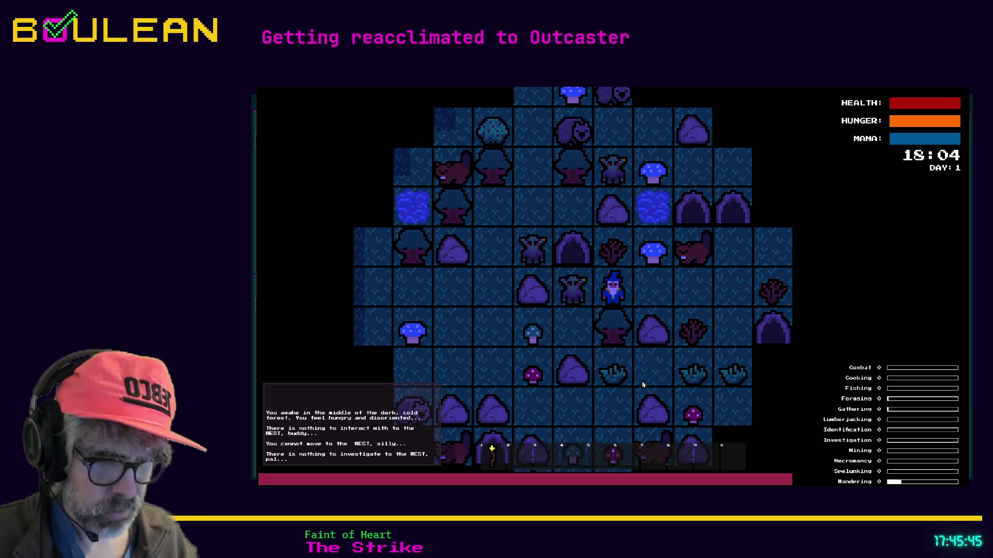
key("Left")
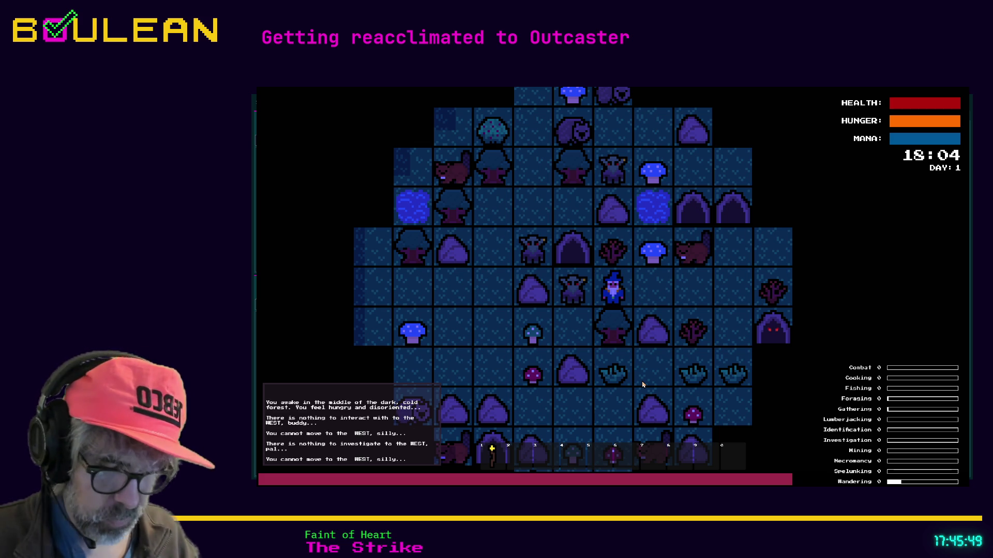
key("Left")
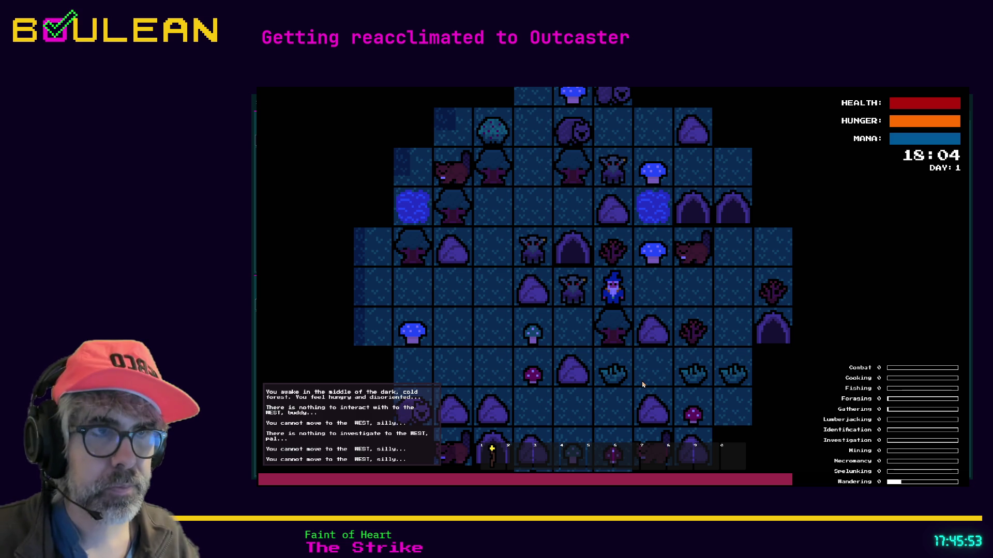
key("Right")
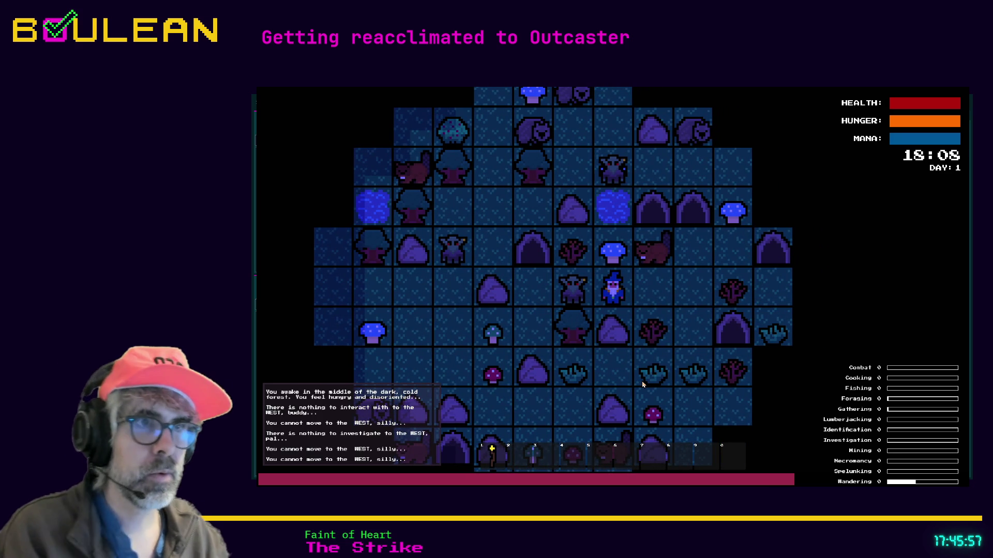
key("shift+Left")
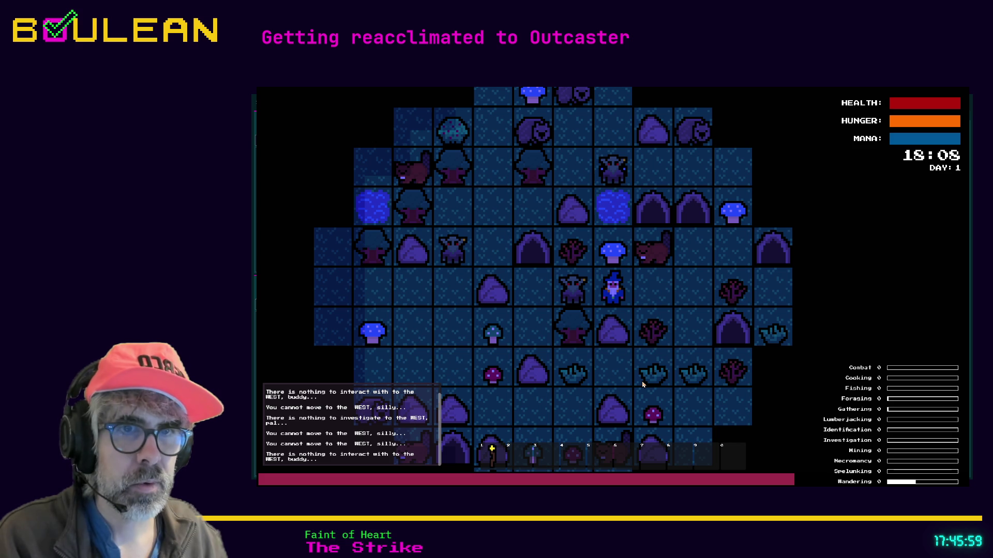
key("Left")
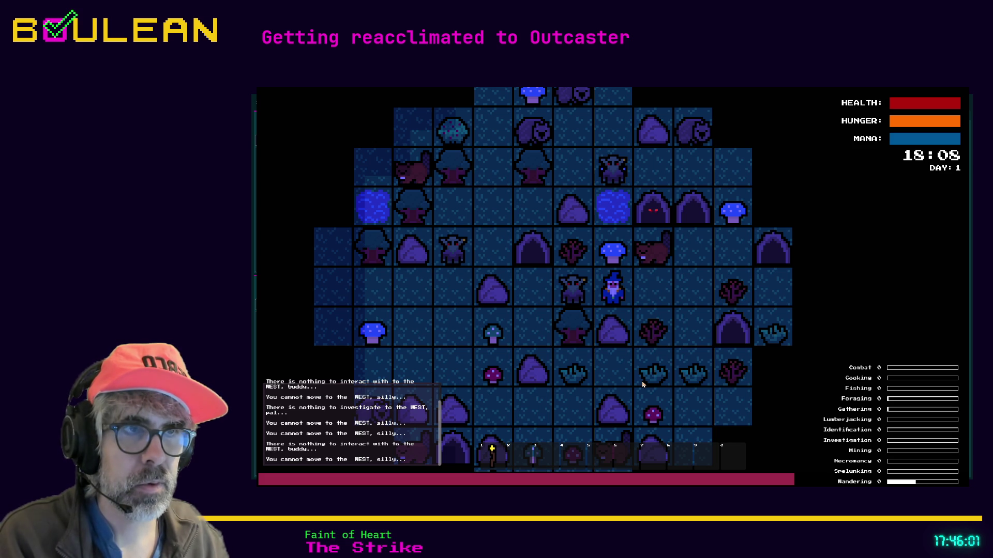
key("ctrl+Left")
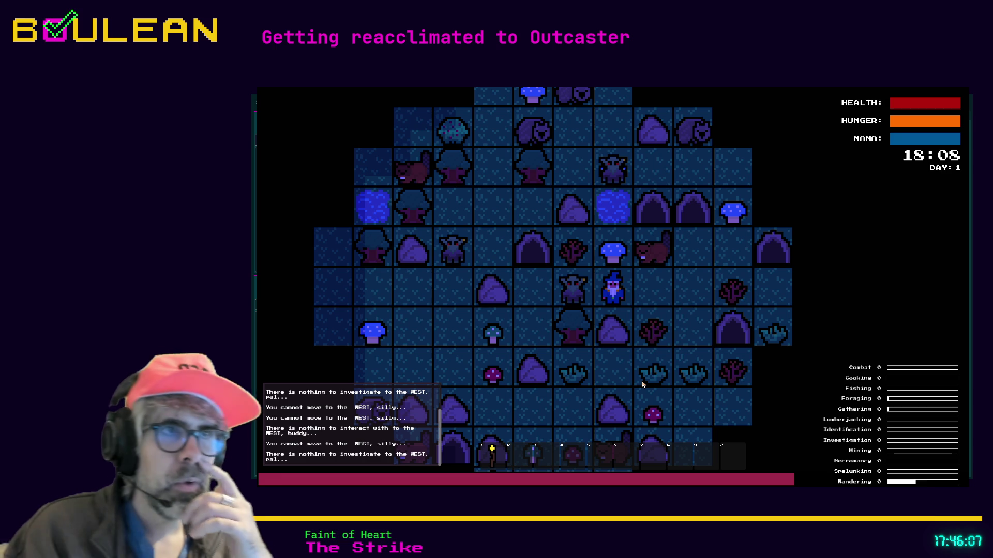
Step: Attack the Beaver repeatedly, then step east and interact with the surrounding tiles
key("Right")
key("shift+Up")
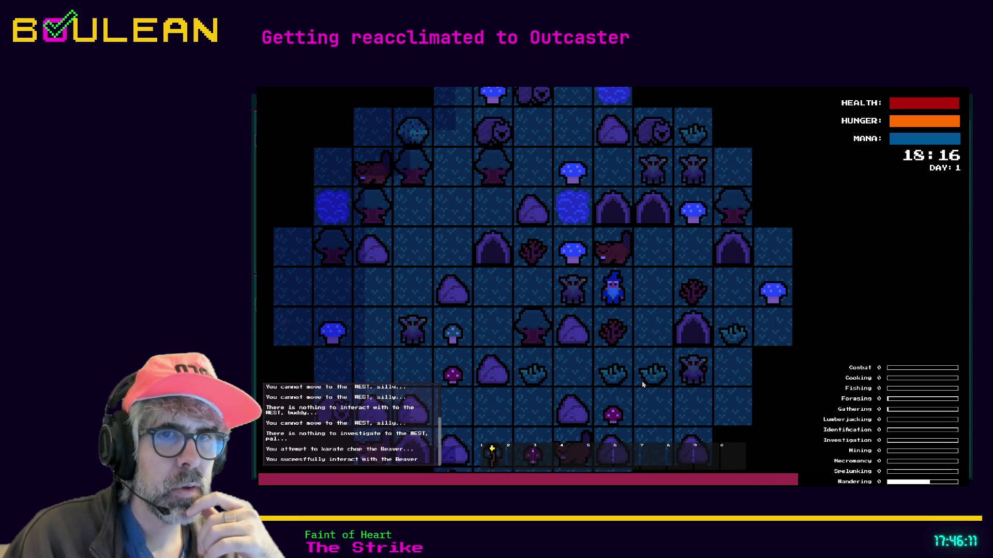
key("shift+Up")
key("shift+Left")
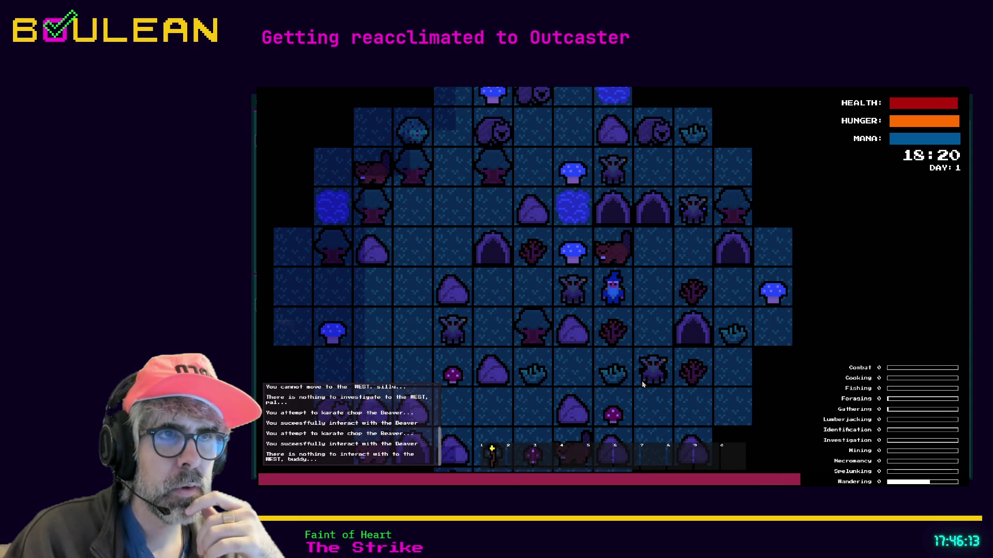
key("Right")
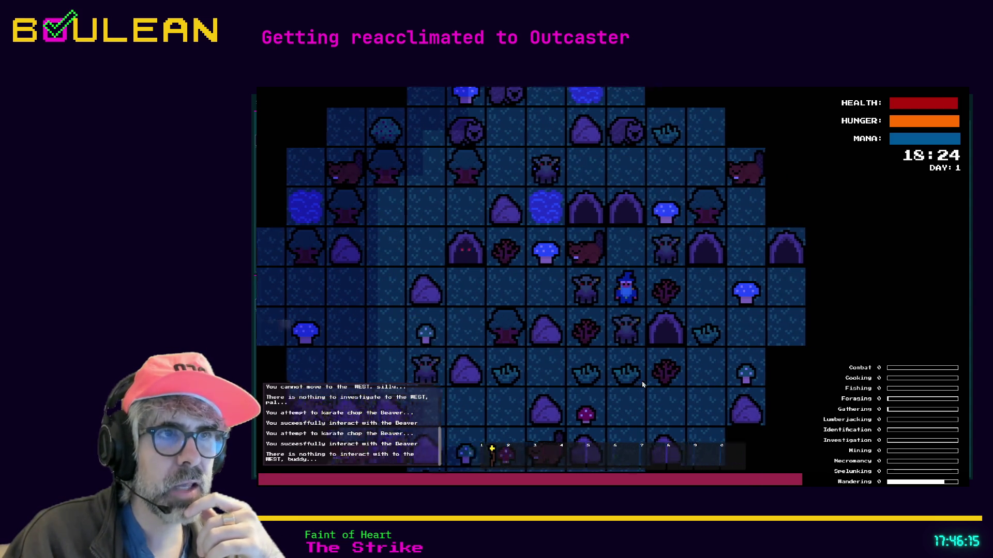
key("shift+Down")
key("shift+Down")
key("shift+Right")
Step: Light the torch, karate chop the Beaver, and restart the game from Day 1
key("Up")
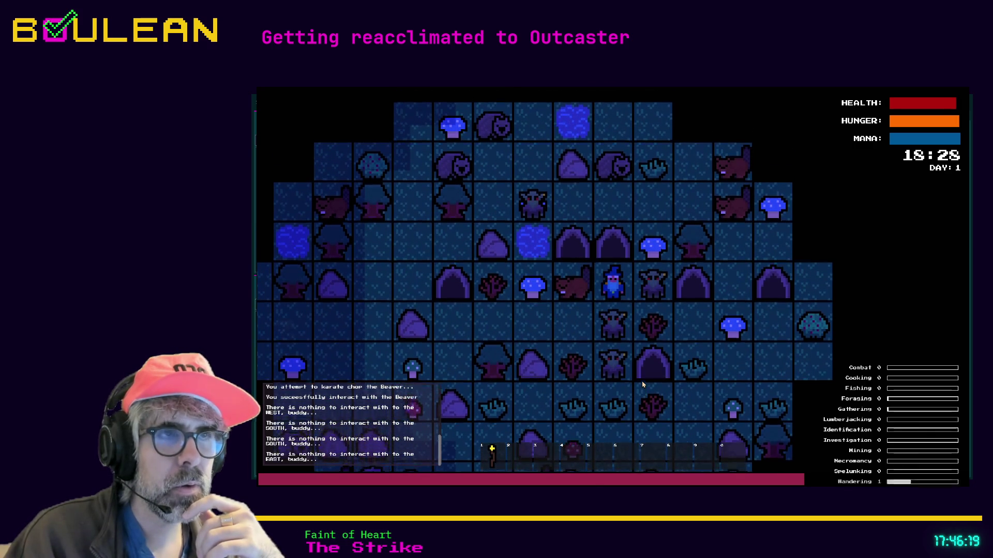
key("shift+Right")
key("1")
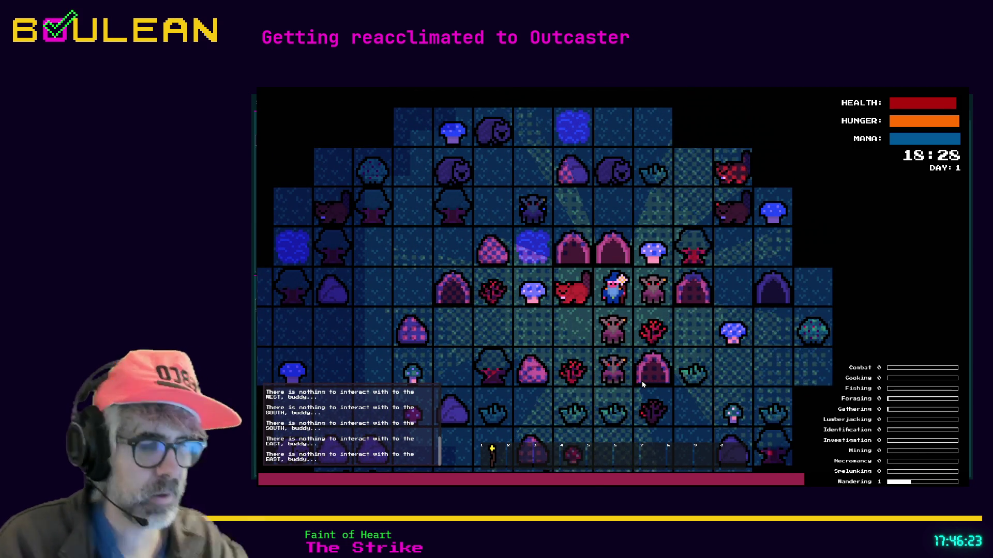
key("shift+Right")
key("shift+Down")
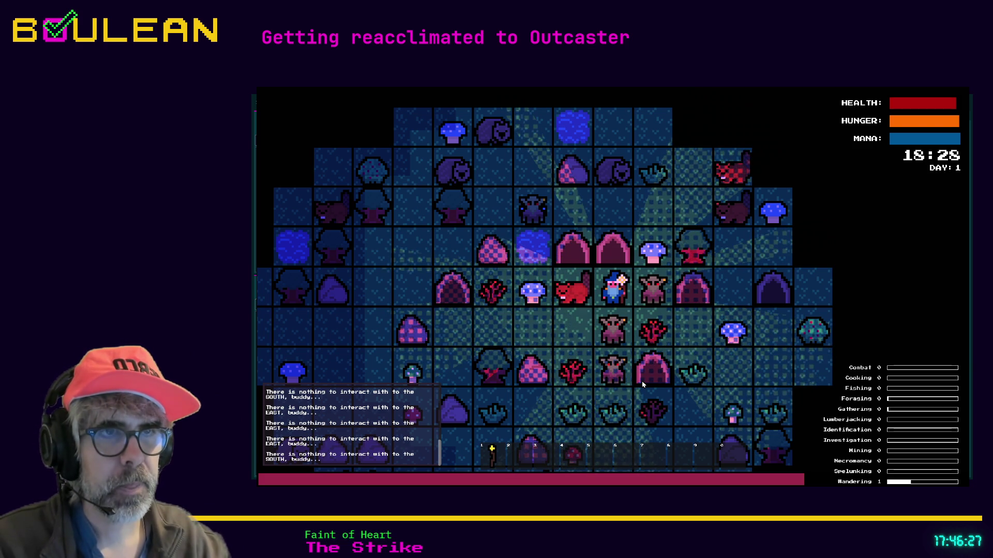
key("shift+Left")
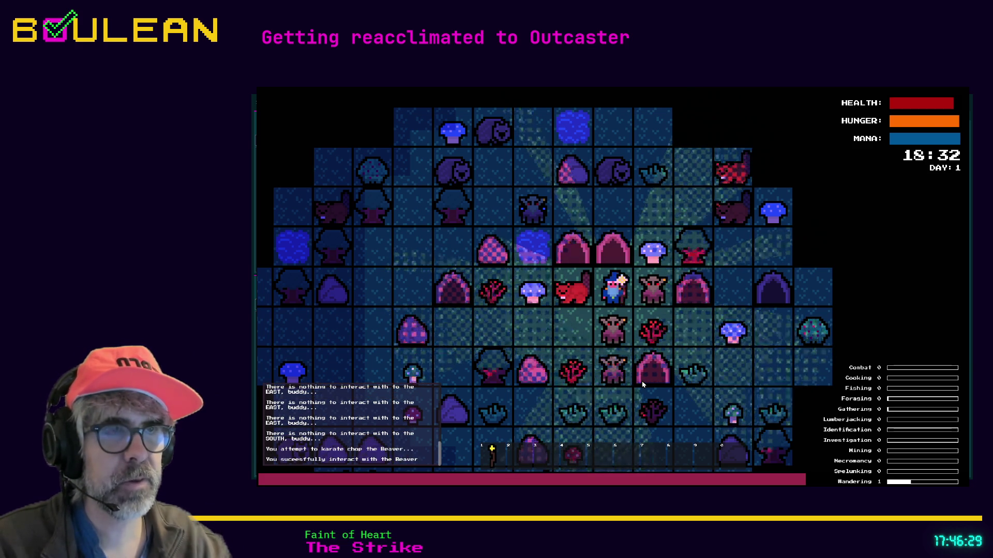
key("F5")
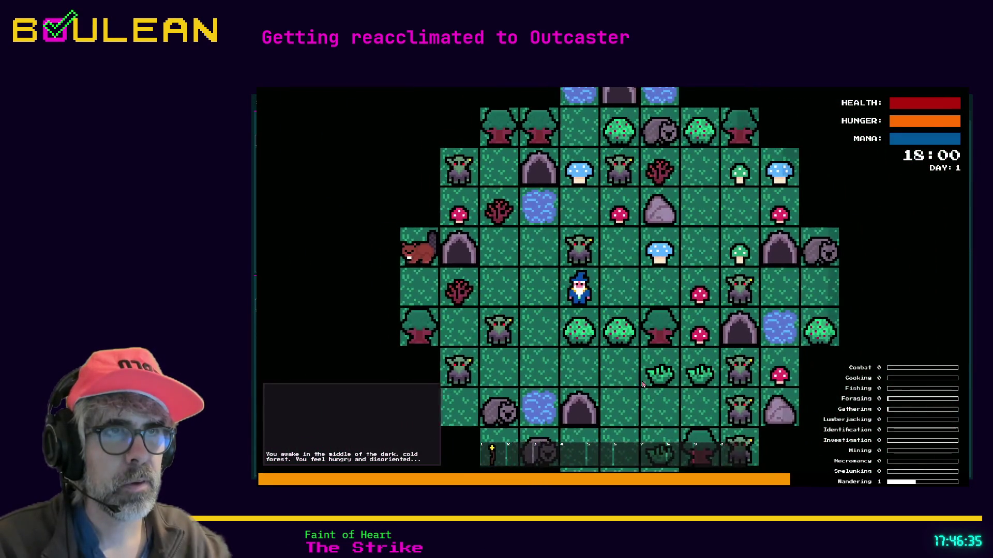
Step: Probe the tiles north of the wizard, then step one tile west
key("shift+Up")
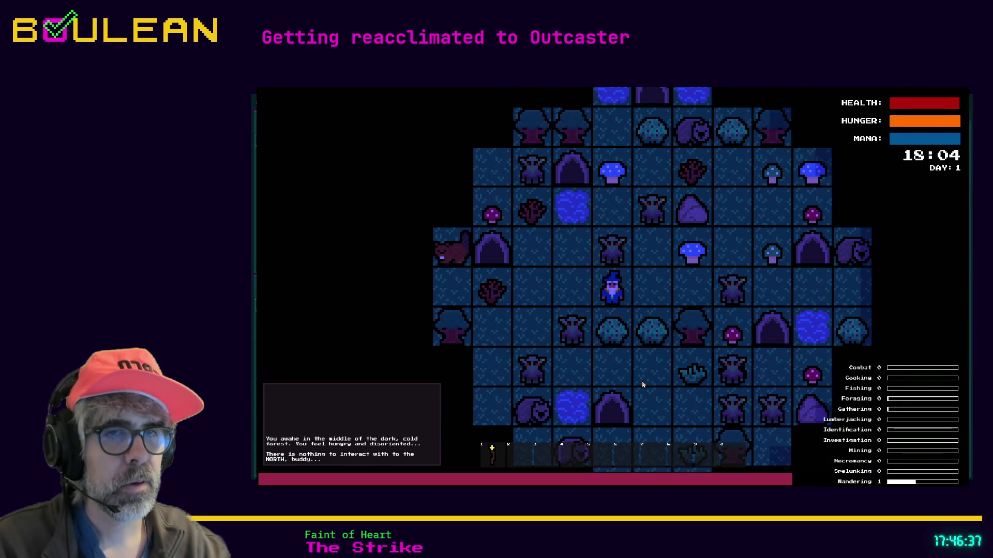
key("shift+Up")
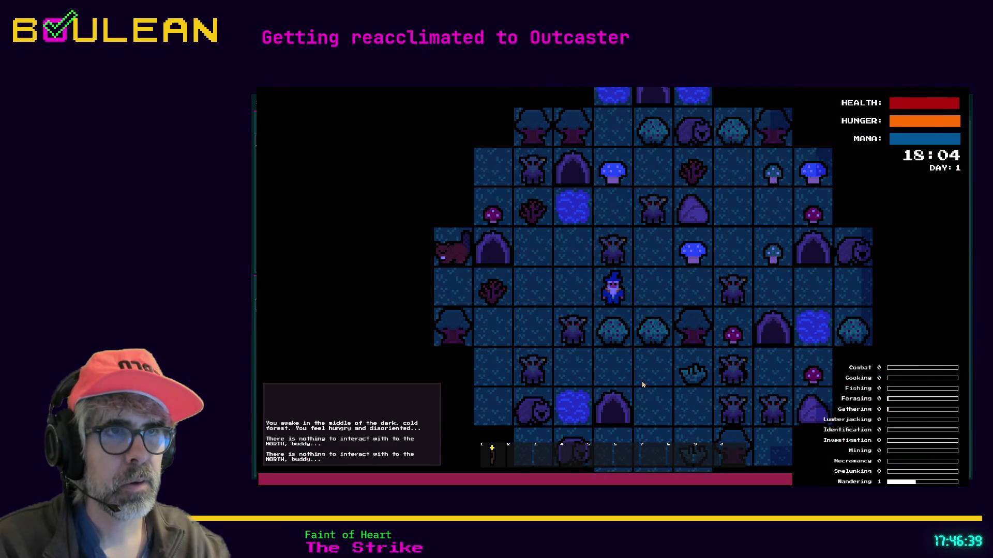
key("Up")
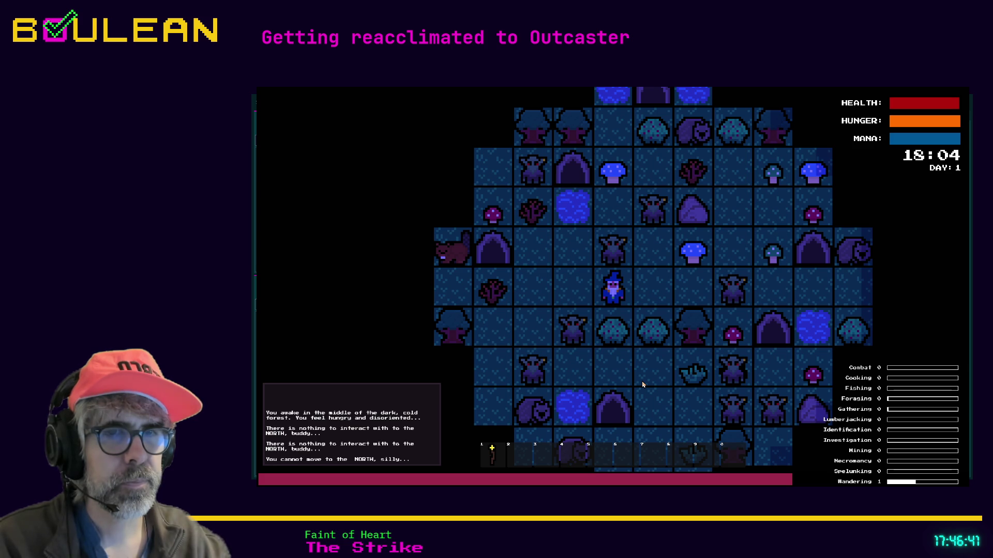
key("ctrl+Up")
key("Up")
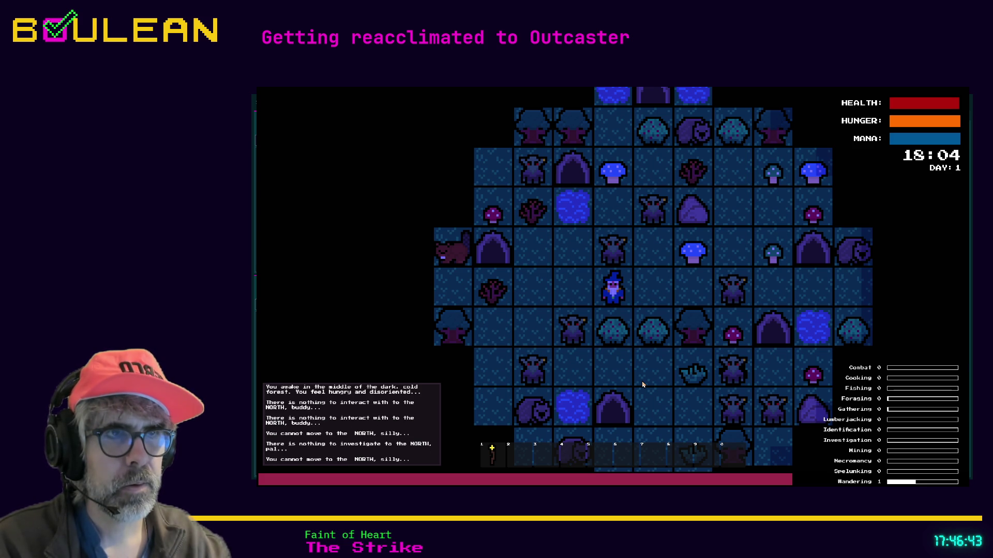
key("Left")
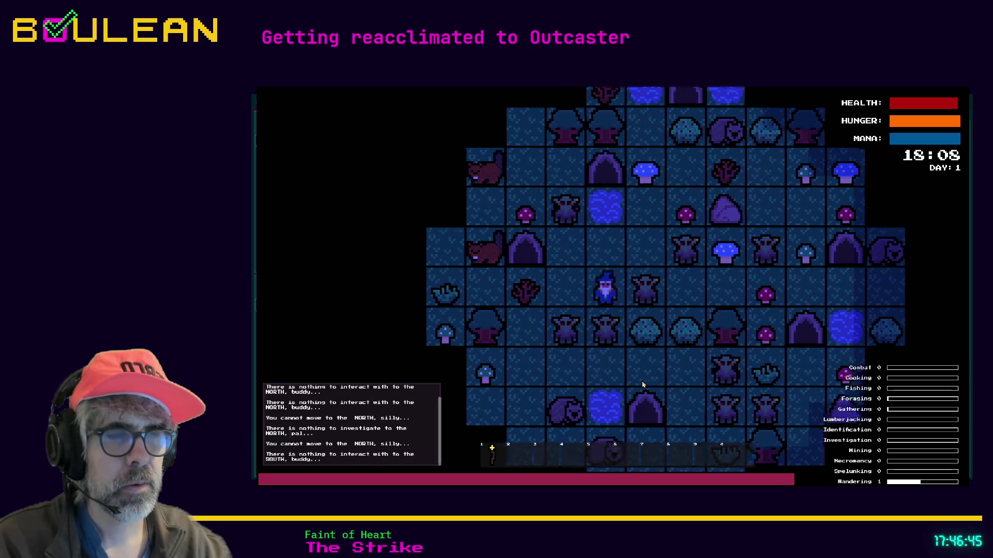
key("shift+Down")
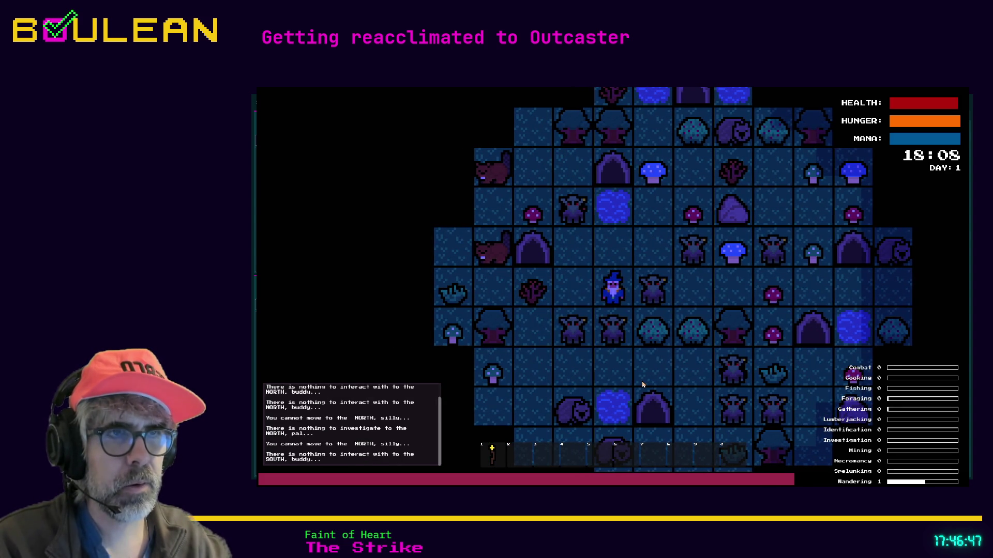
Step: Move further west, investigate the eastern tile, and attack the adjacent Goblin
key("Left")
key("shift+Down")
key("shift+Right")
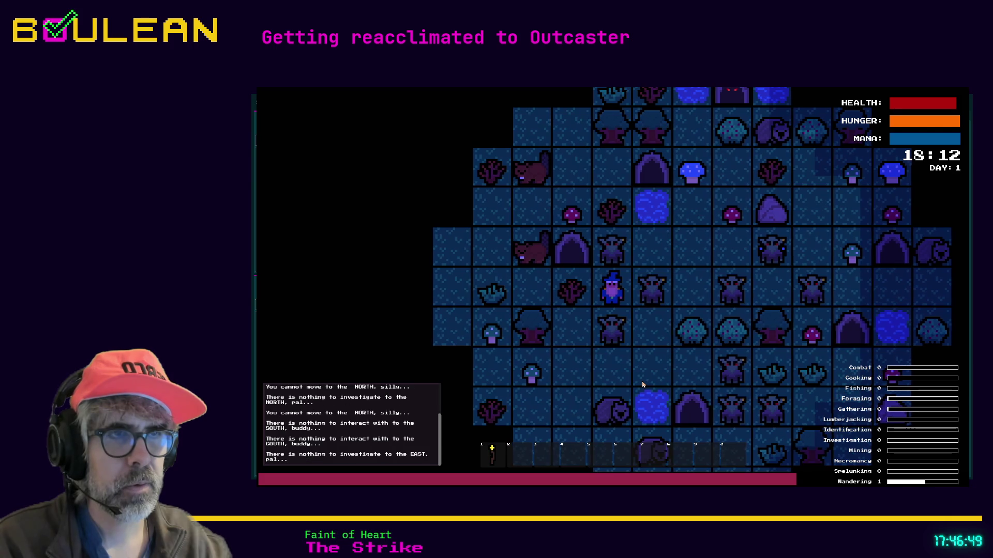
key("shift+Right")
key("Right")
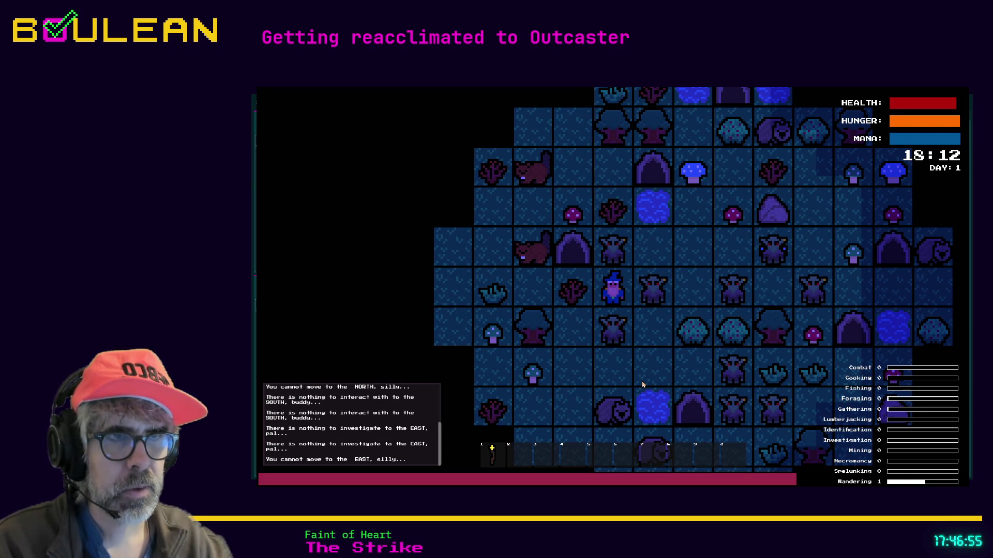
key("ctrl+Right")
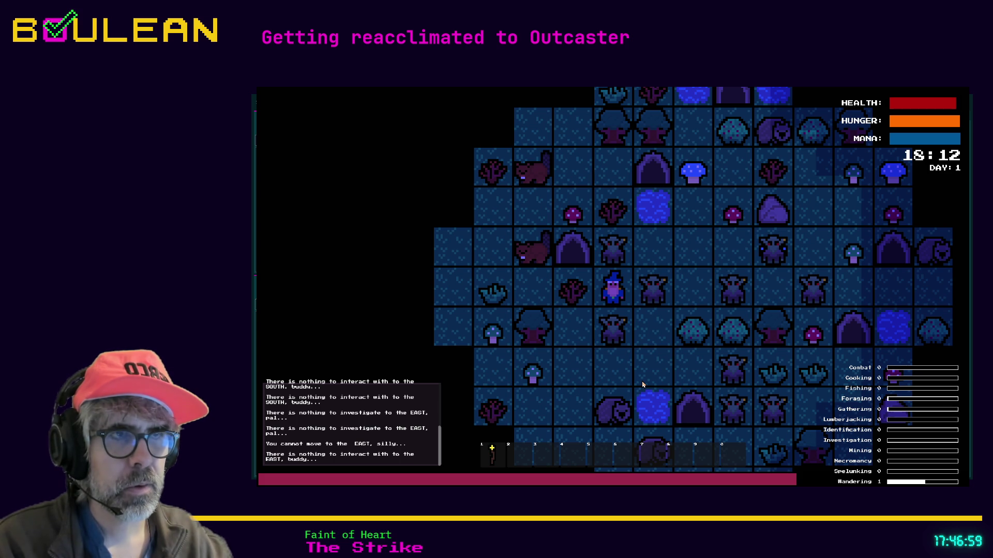
key("shift+Right")
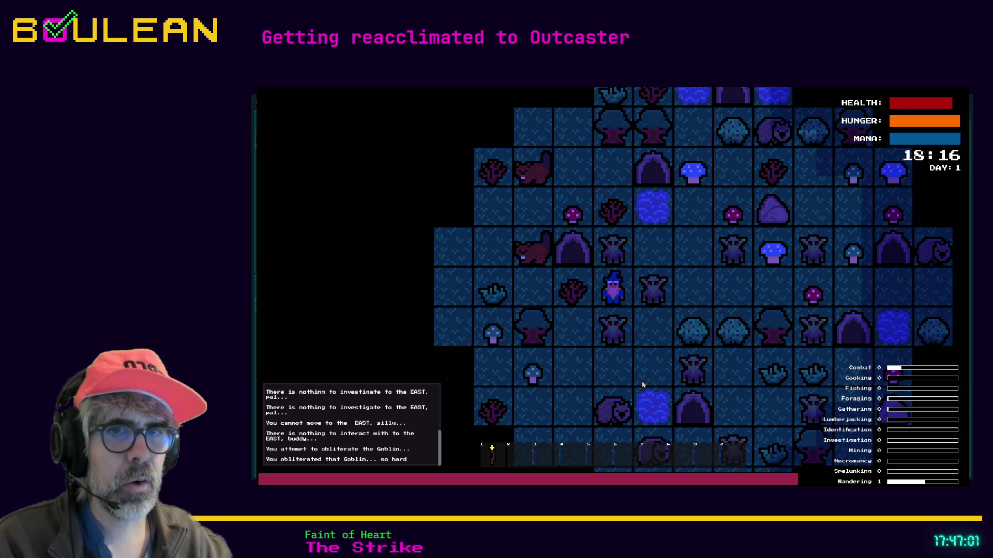
Step: Light the torch, kill the Goblins on every side, and smash the Gravestone to the east
key("shift+Right")
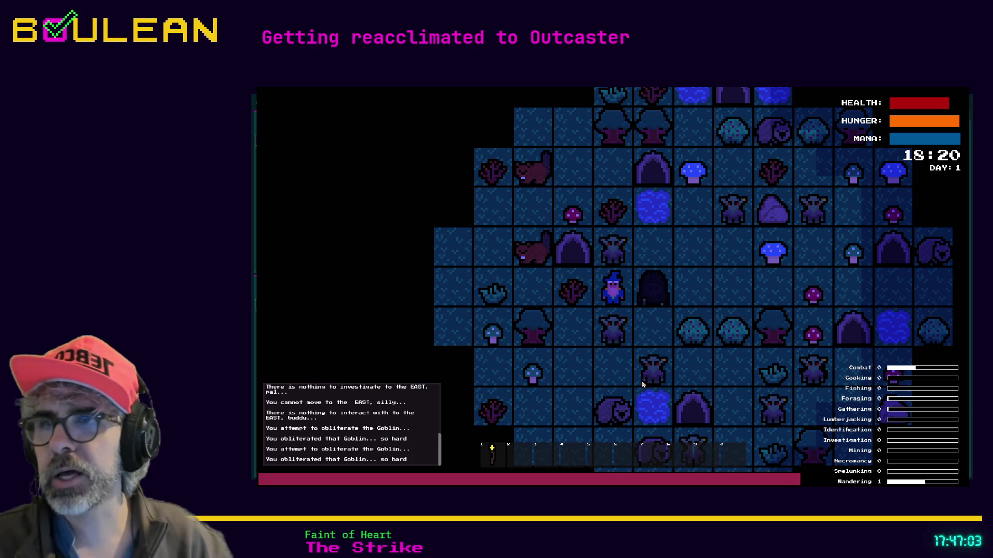
key("1")
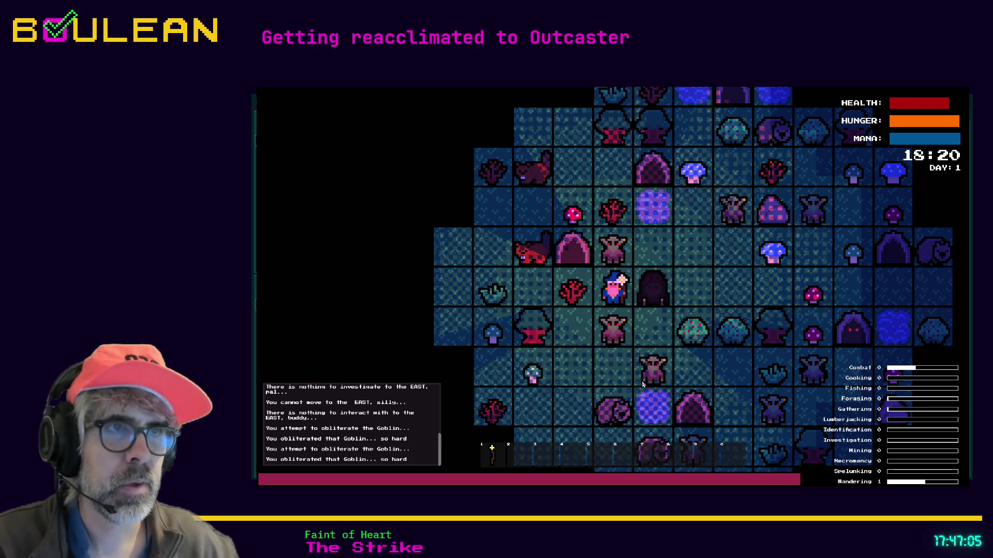
key("shift+Right")
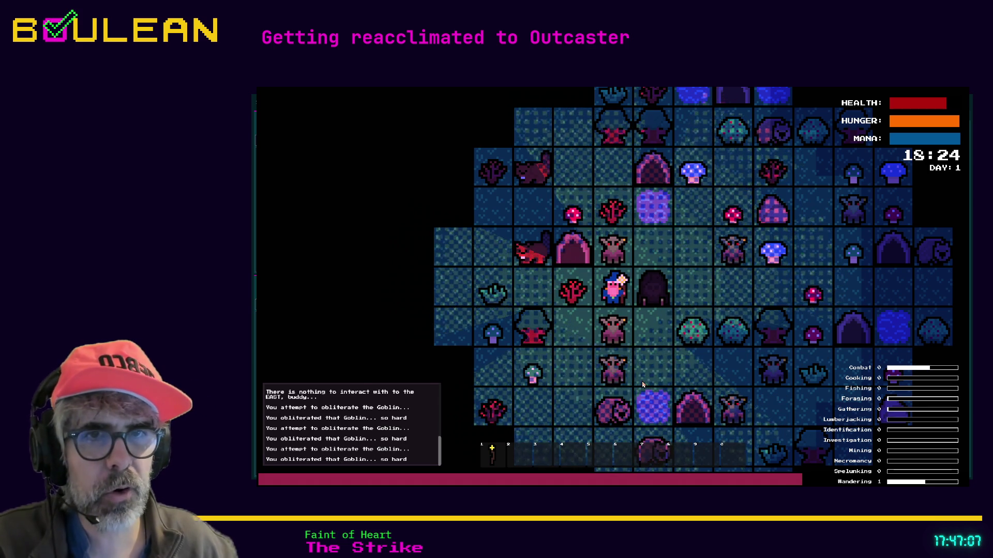
key("shift+Down")
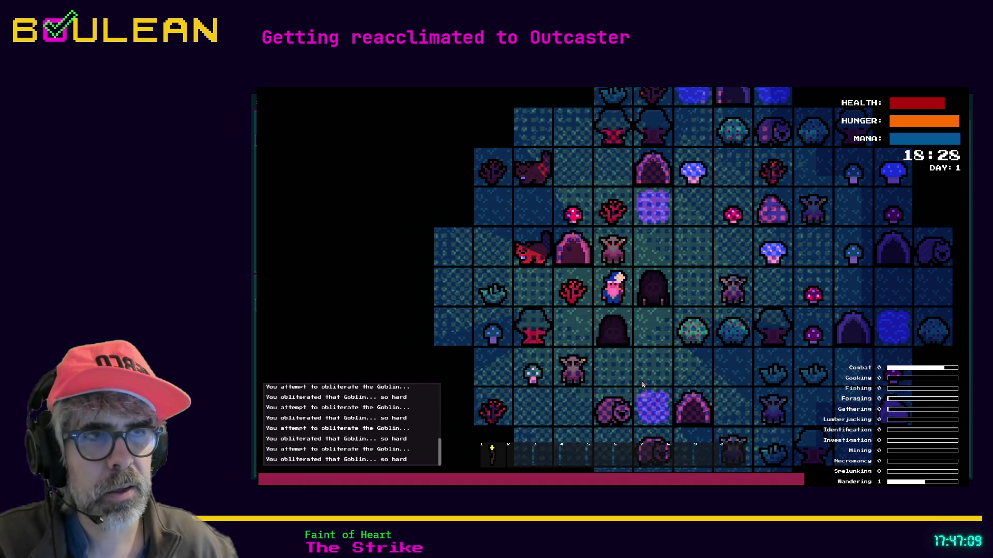
key("shift+Up")
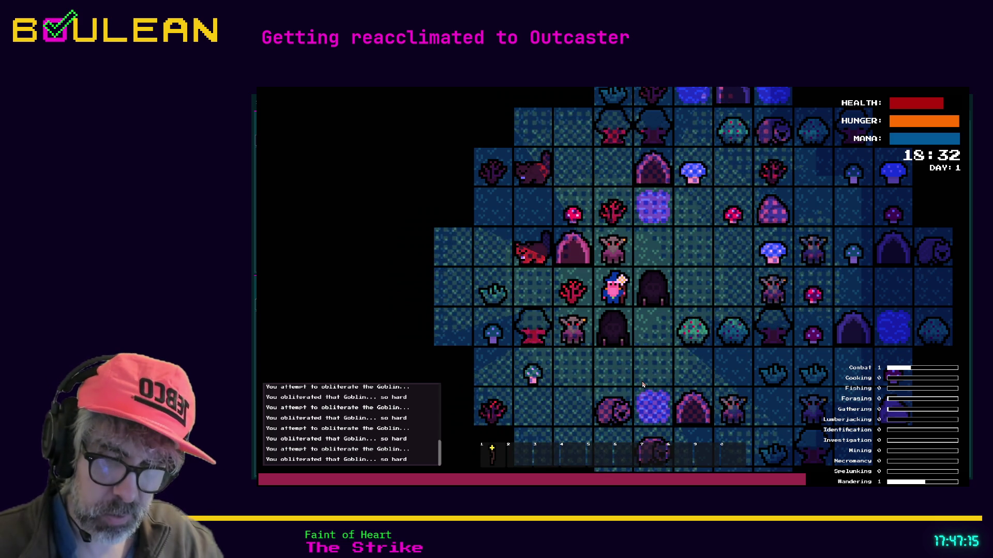
key("Down")
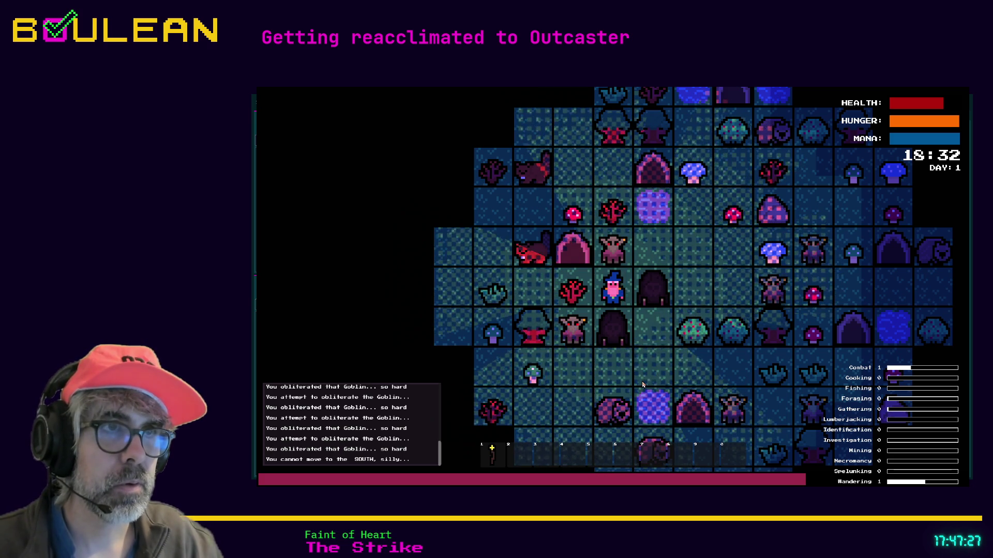
key("Up")
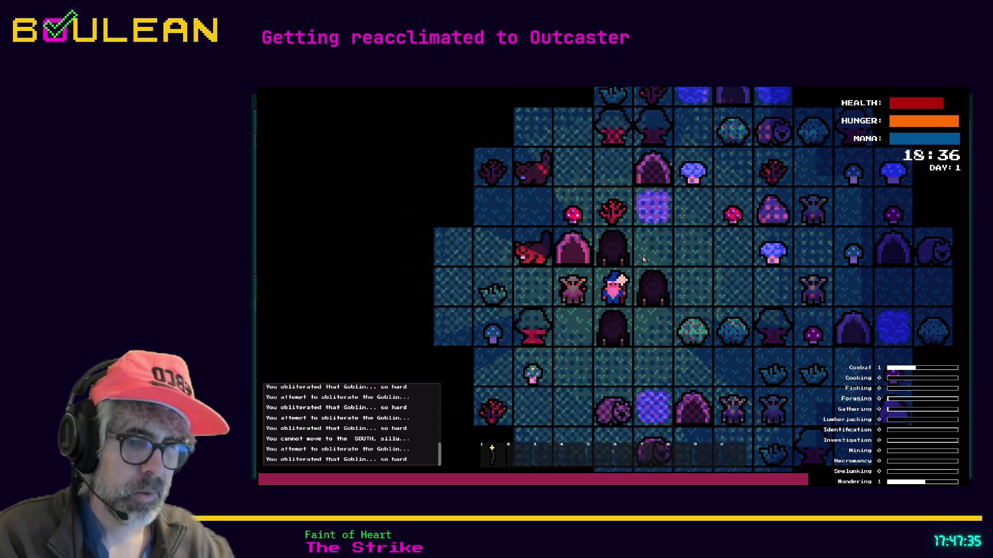
key("Left")
key("Left")
key("Right")
key("Right")
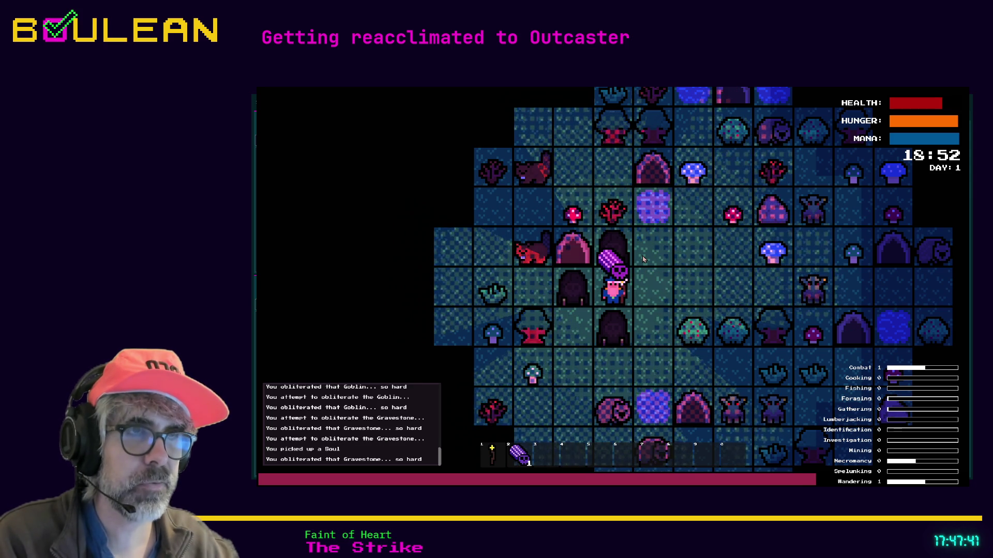
Step: Destroy the Gravestone below, step east and down, and pick two berries from the bush
key("Down")
key("Down")
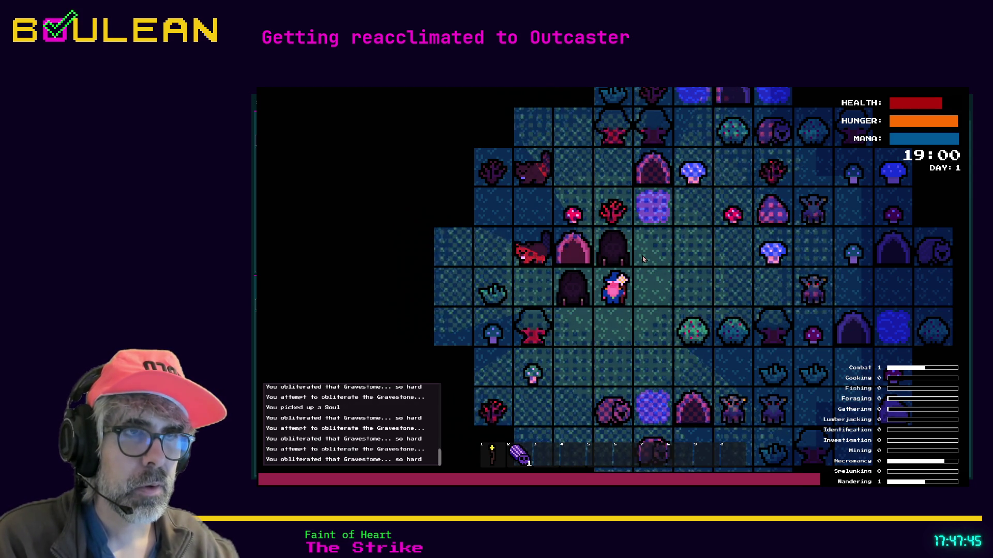
key("Right")
key("Down")
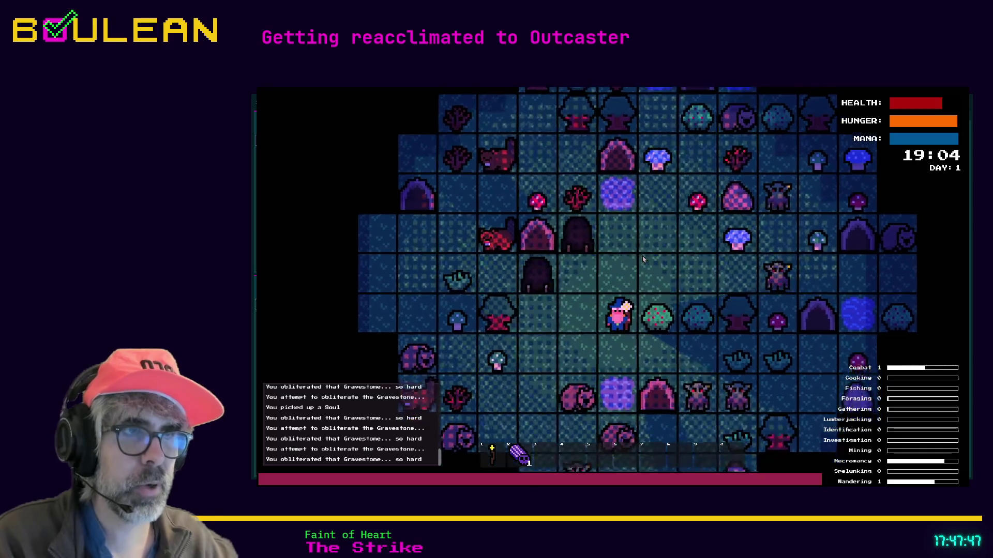
key("Right")
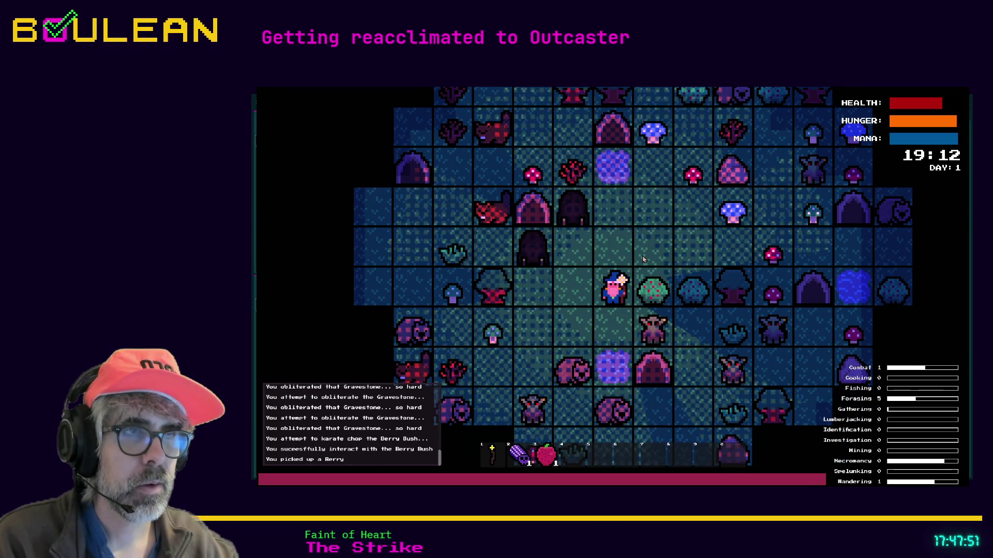
key("Right")
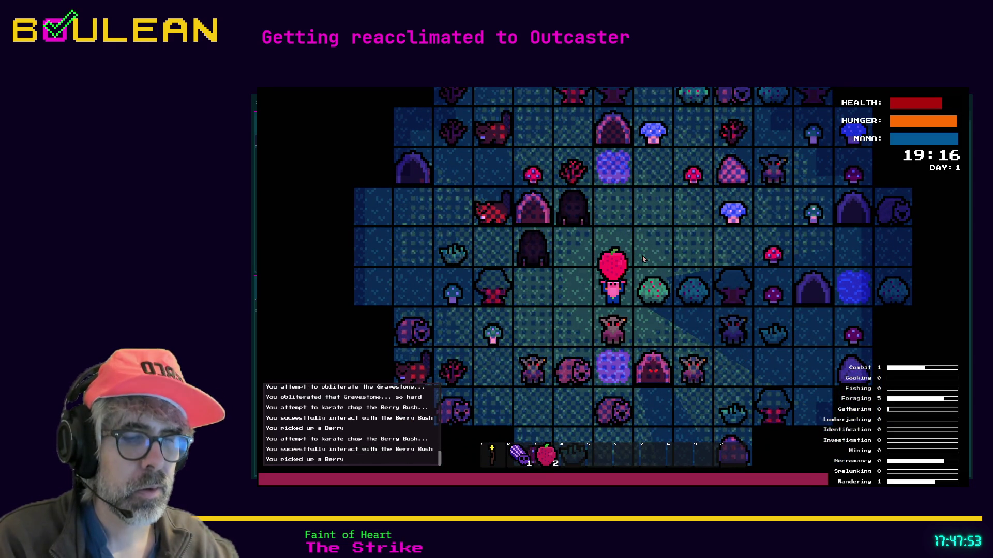
Step: Craft a Camp Fire, place it above the wizard, and kill the goblin below
key("c")
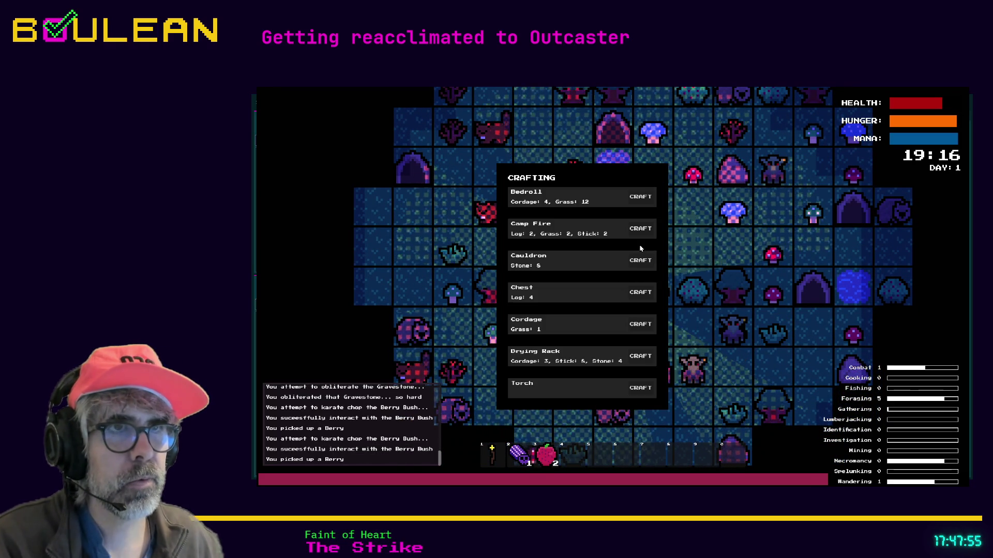
left_click(641, 229)
key("4")
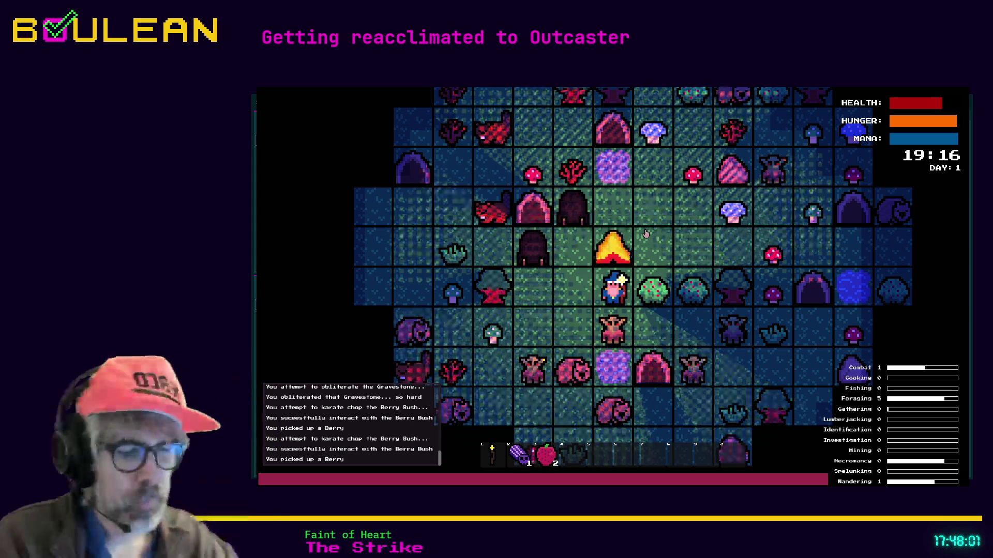
key("Down")
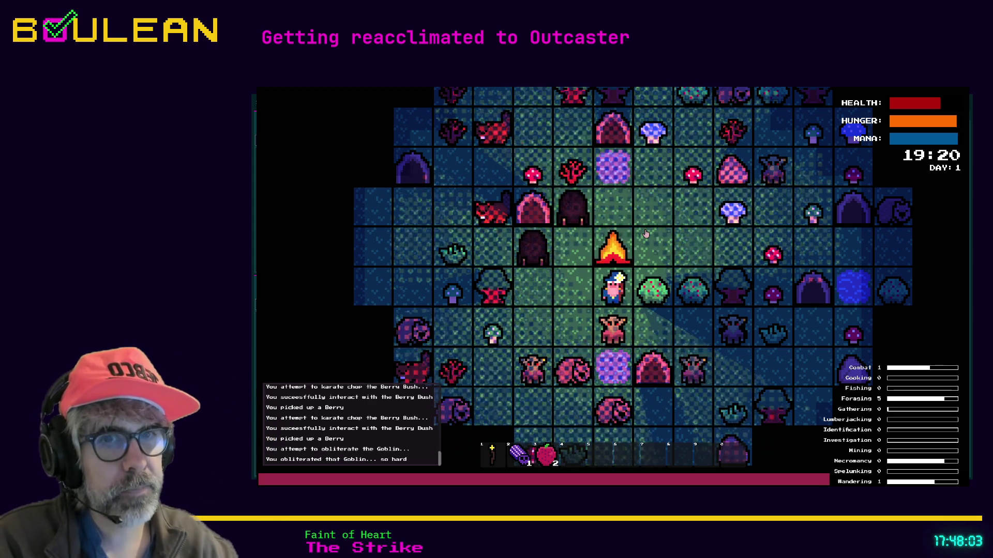
key("Down")
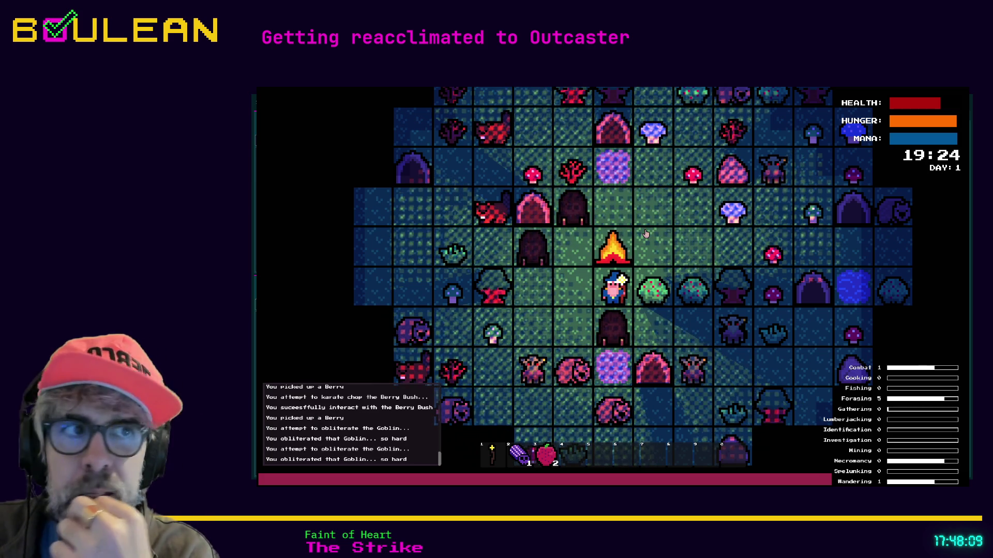
scroll(600, 307, "up", 1)
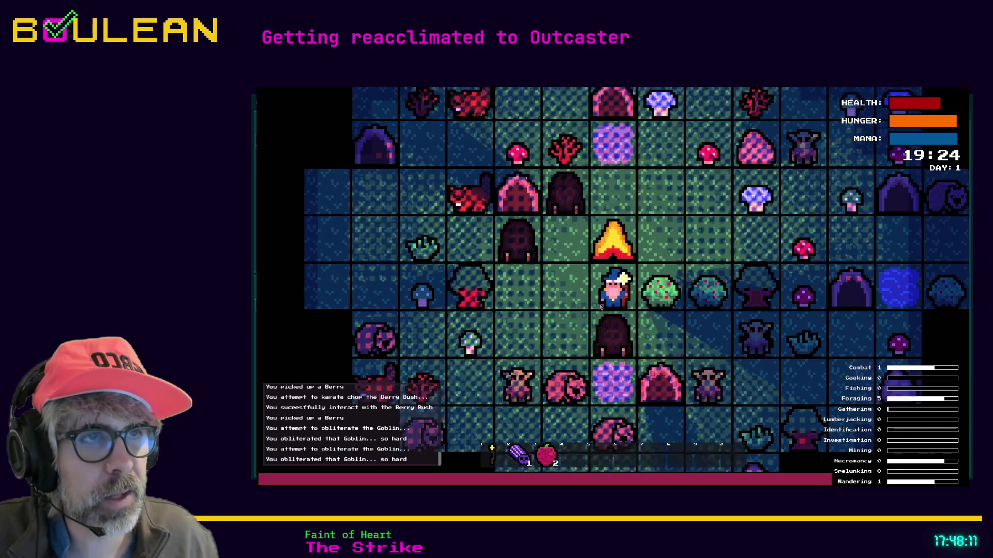
Step: Zoom the map in and back out, then step the wizard left and down from beneath the campfire
scroll(601, 307, "up", 3)
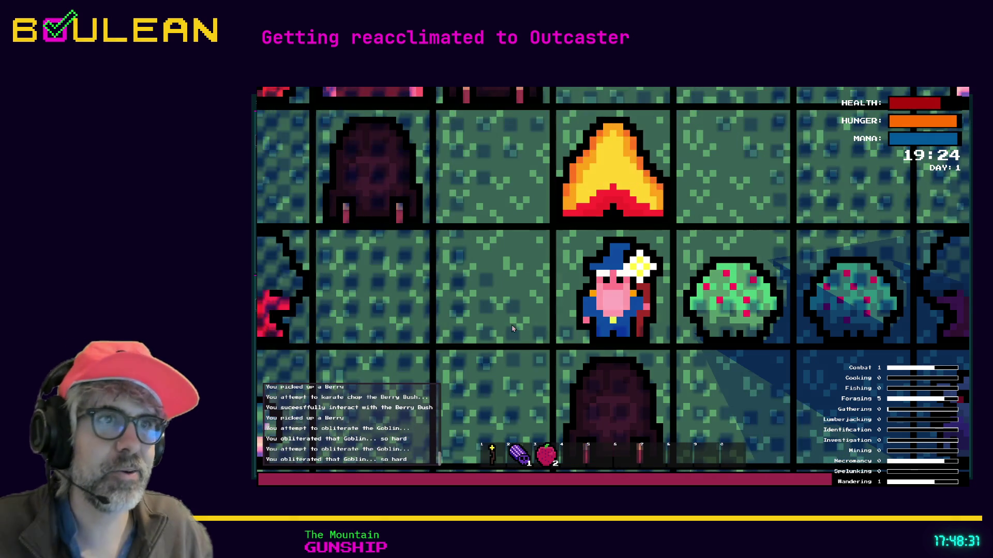
scroll(610, 324, "down", 2)
scroll(610, 324, "down", 2)
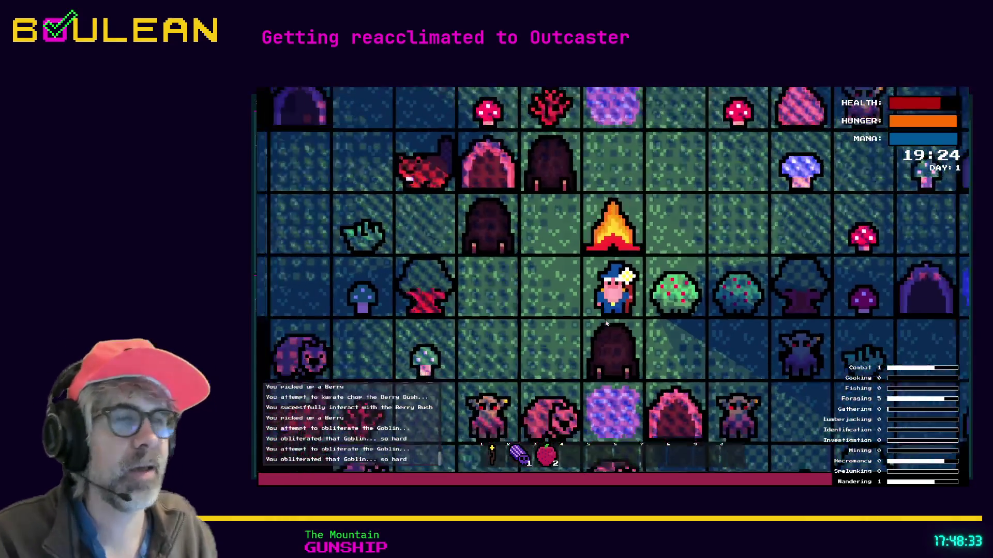
key("Left")
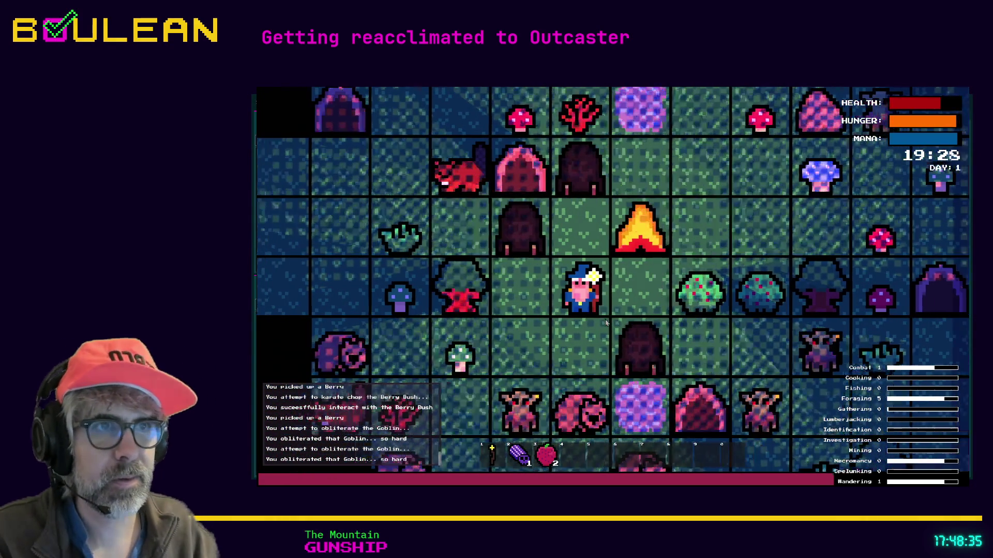
key("Down")
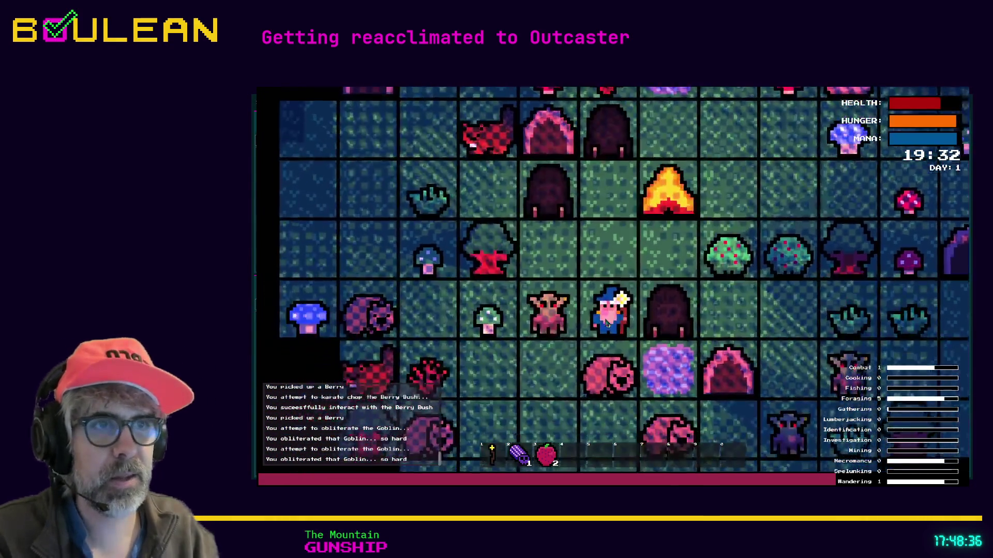
key("Down")
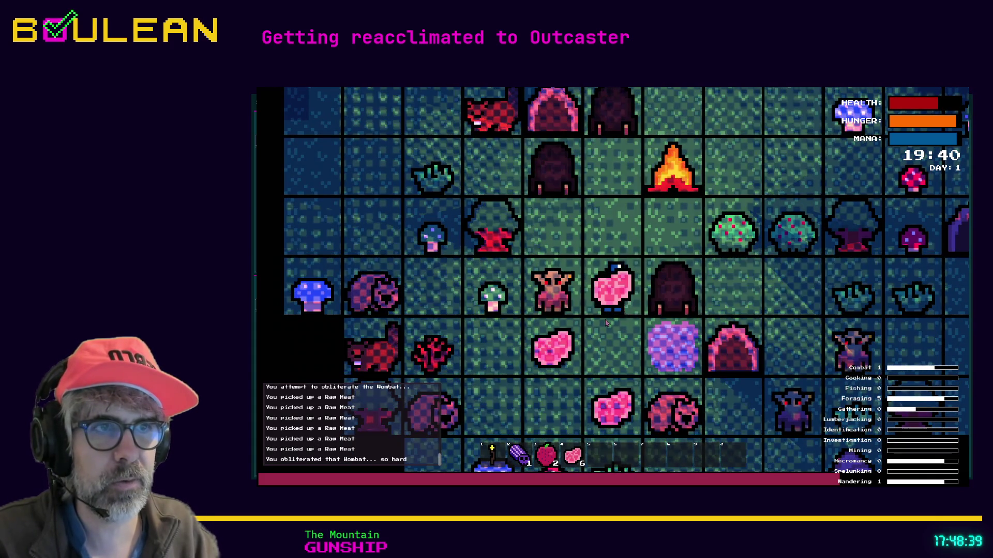
Step: Collect the Raw Meat, kill the adjacent wombat to reach 14 Raw Meat, then strike the goblin
key("Down")
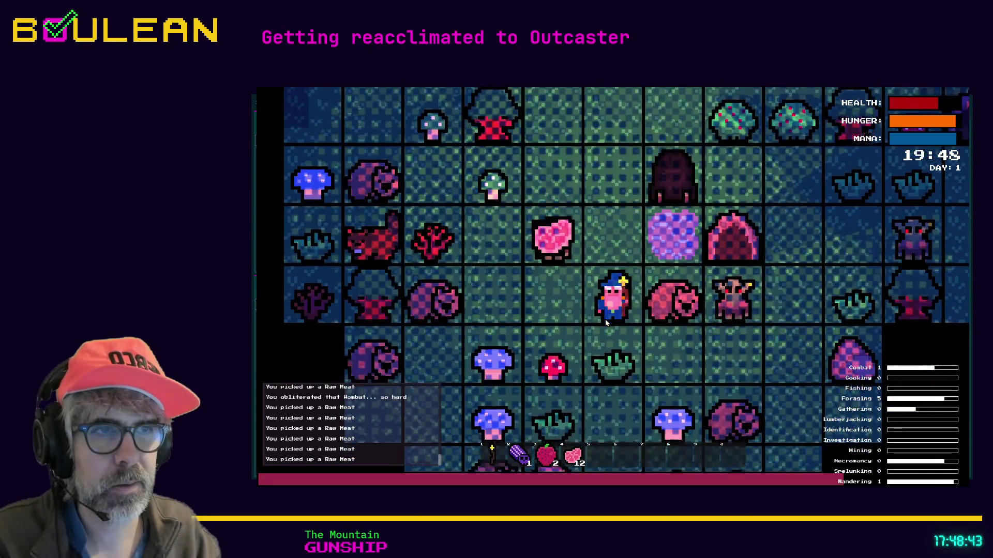
key("Right")
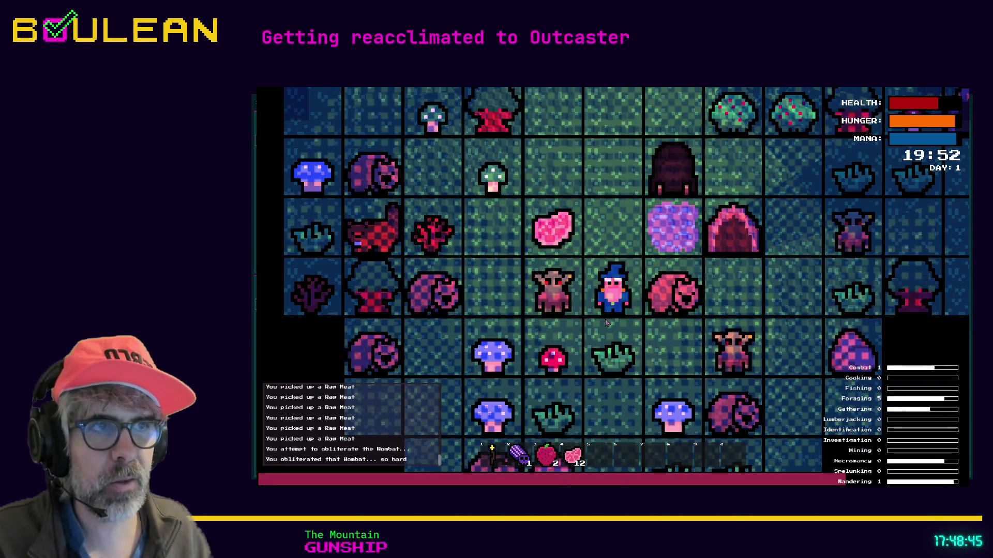
key("Right")
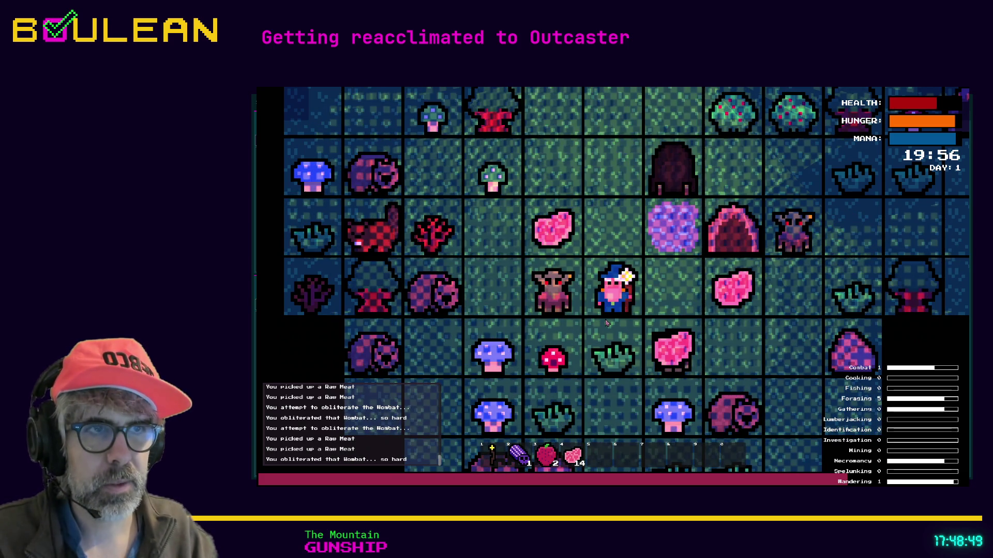
key("Left")
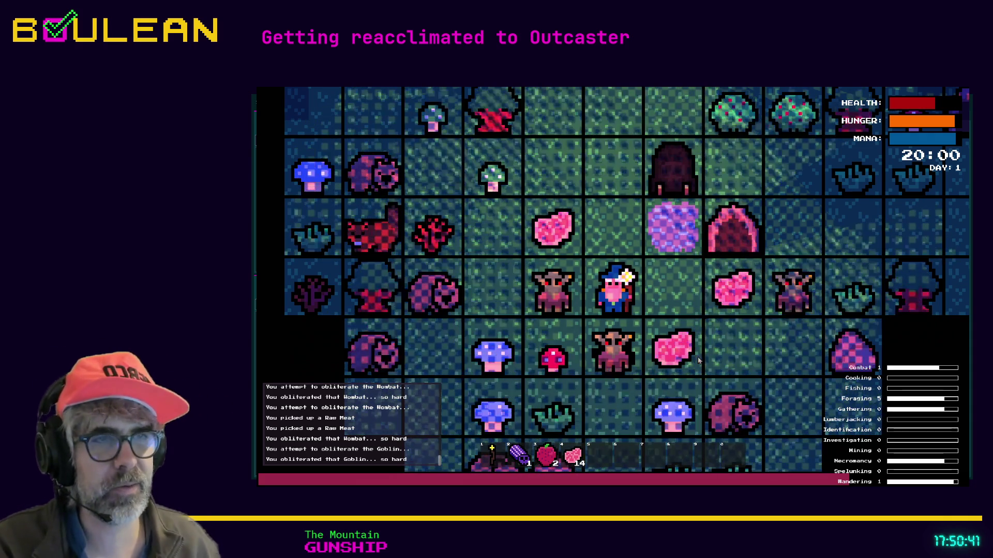
Step: Strike the goblins left of and below the wizard, then chop the gravestone beneath him
key("Left")
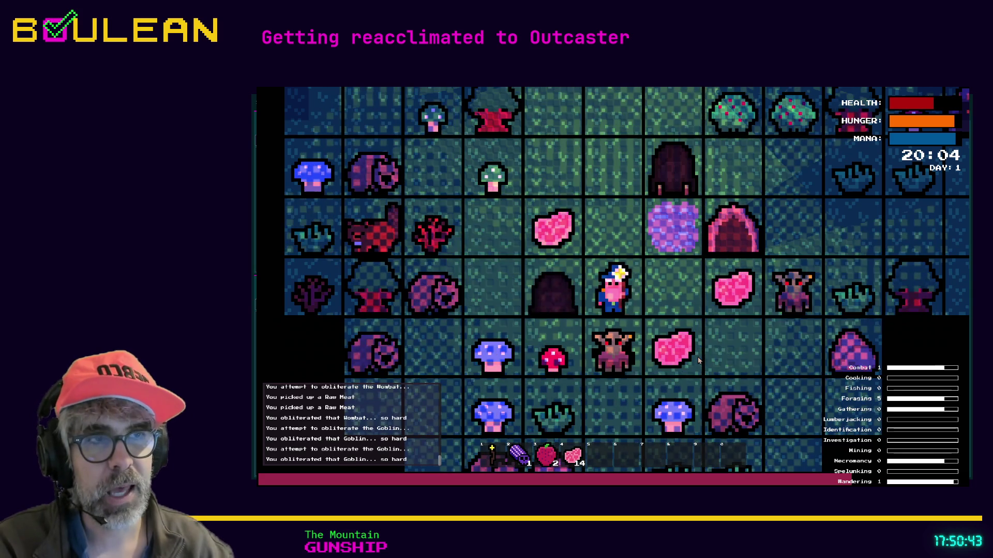
key("Down")
key("Down")
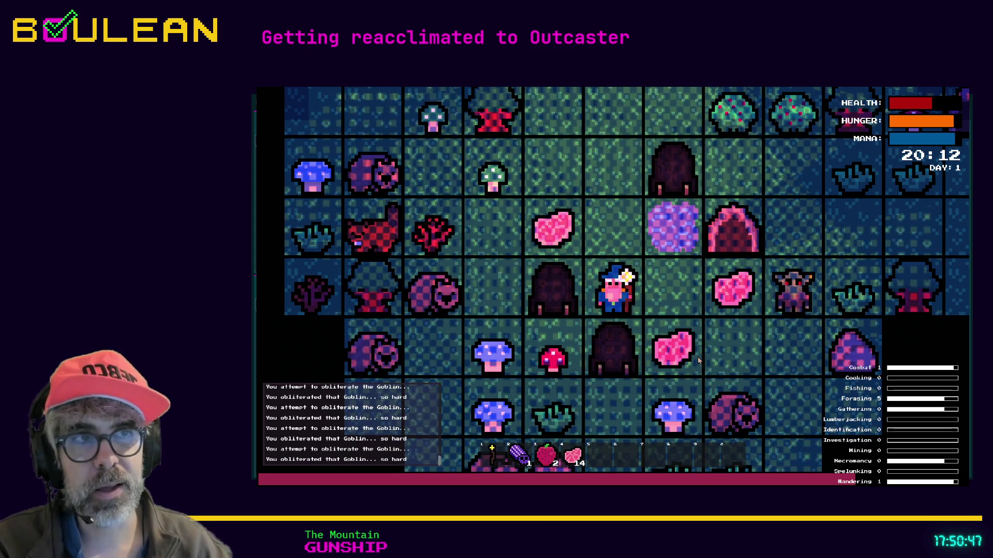
key("Down")
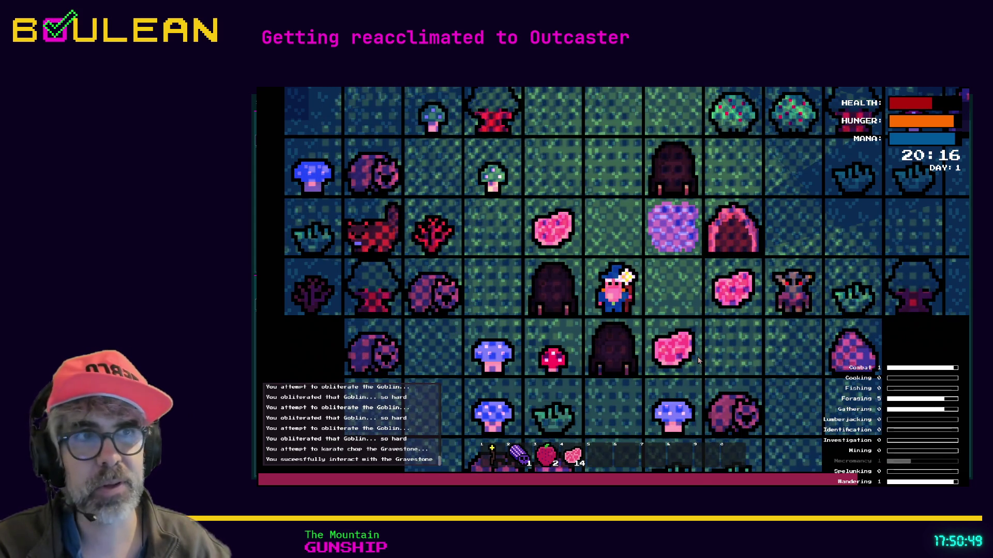
key("Down")
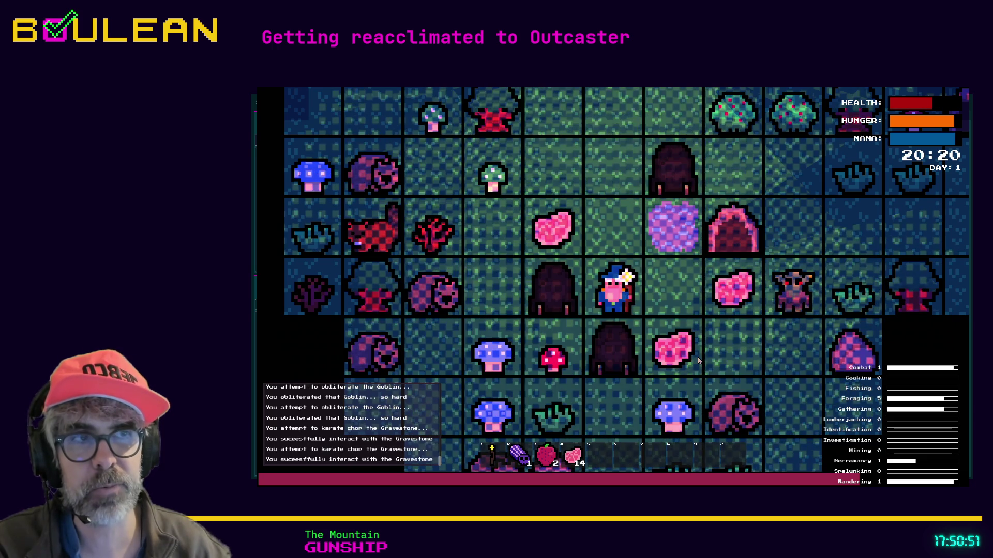
Step: Destroy the remaining gravestones to the left and below, then quit the game back to Godot
key("Left")
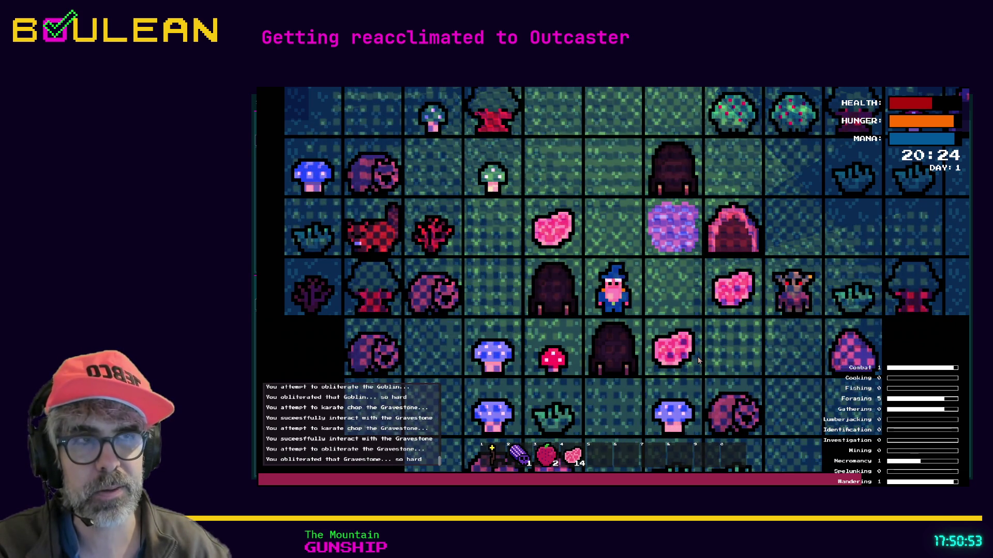
key("Left")
key("Down")
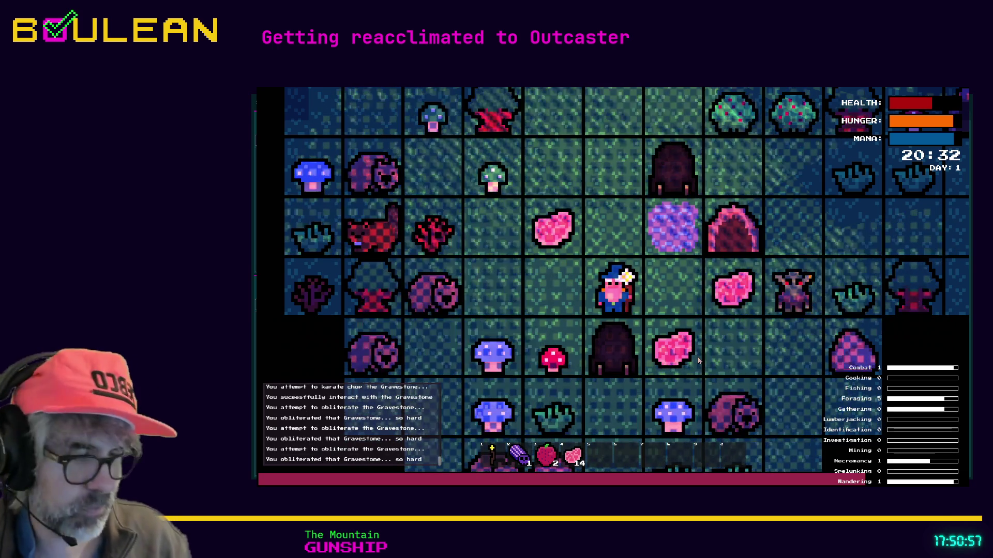
key("Escape")
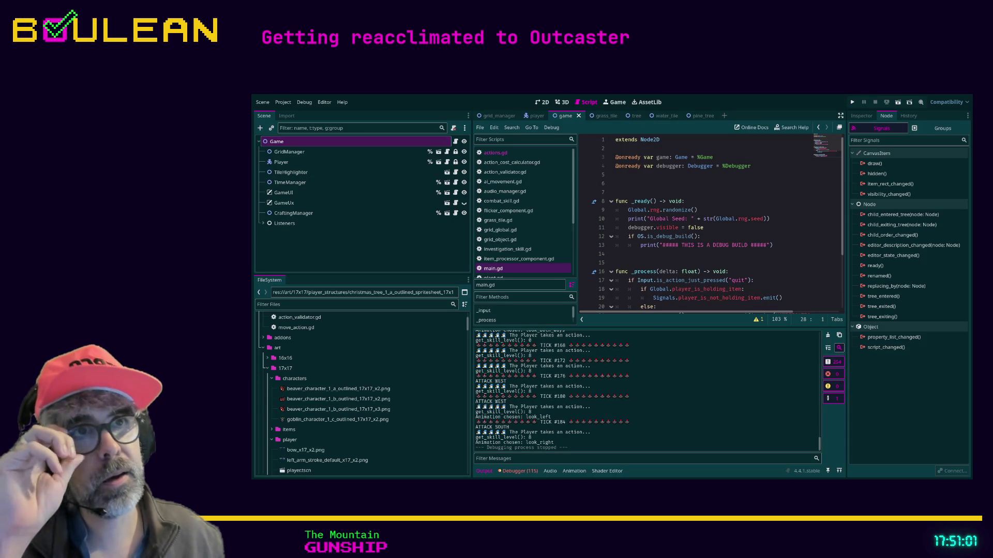
Step: Look through the audio_manager.gd script and the grass_tile scene
left_click(504, 191)
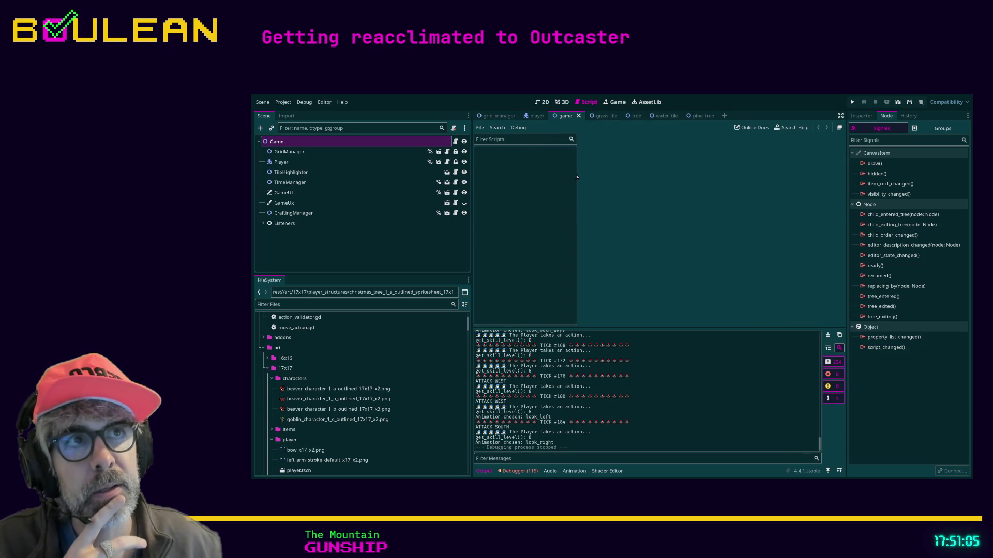
left_click(599, 116)
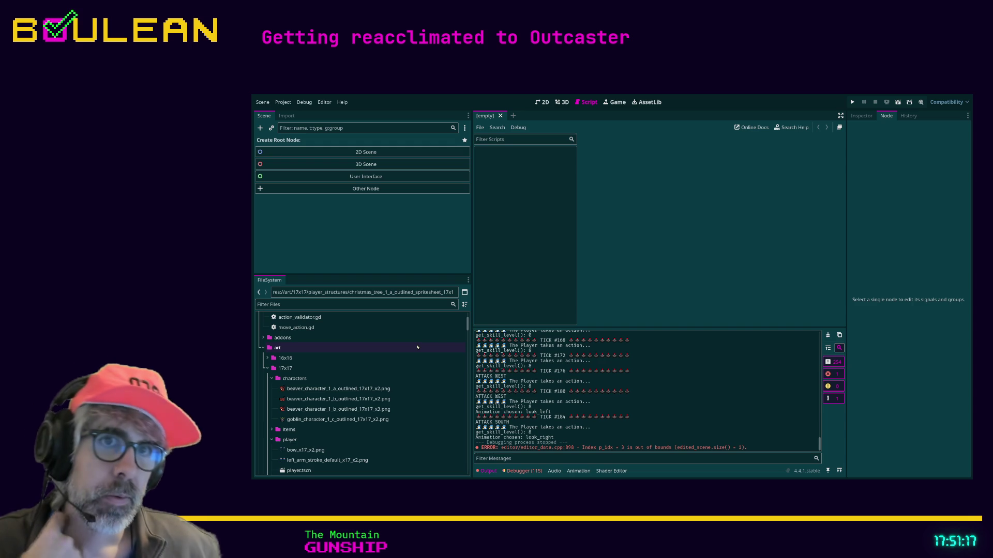
scroll(417, 348, "up", 1)
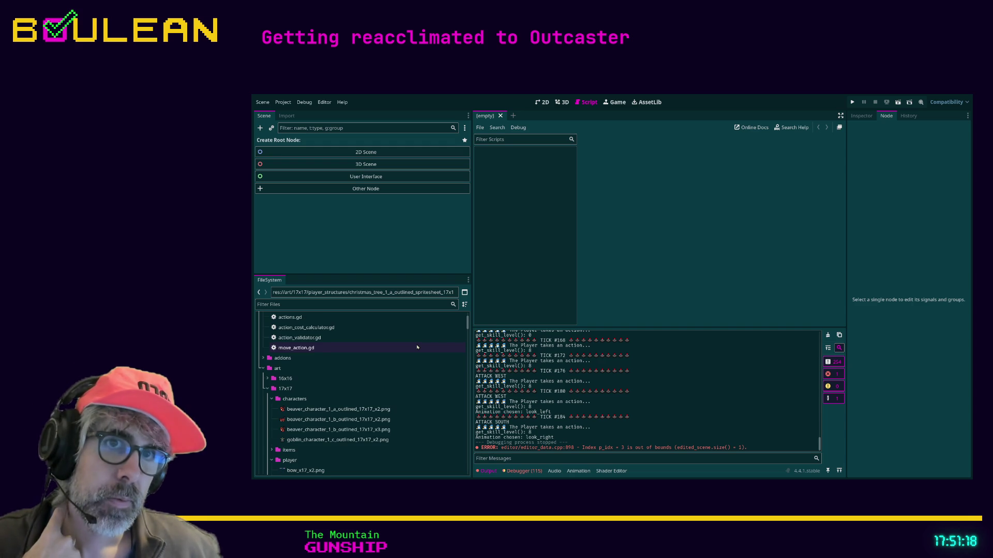
Step: Open action_validator.gd, widen its code area by dragging the script-list divider left, and go to line 2
double_click(300, 338)
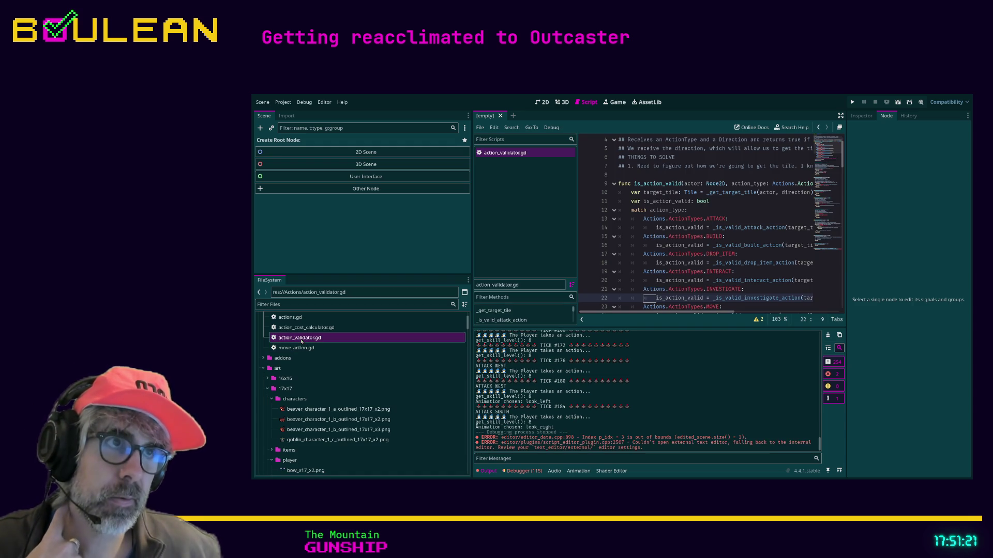
left_click_drag(573, 252, 527, 253)
scroll(667, 231, "up", 1)
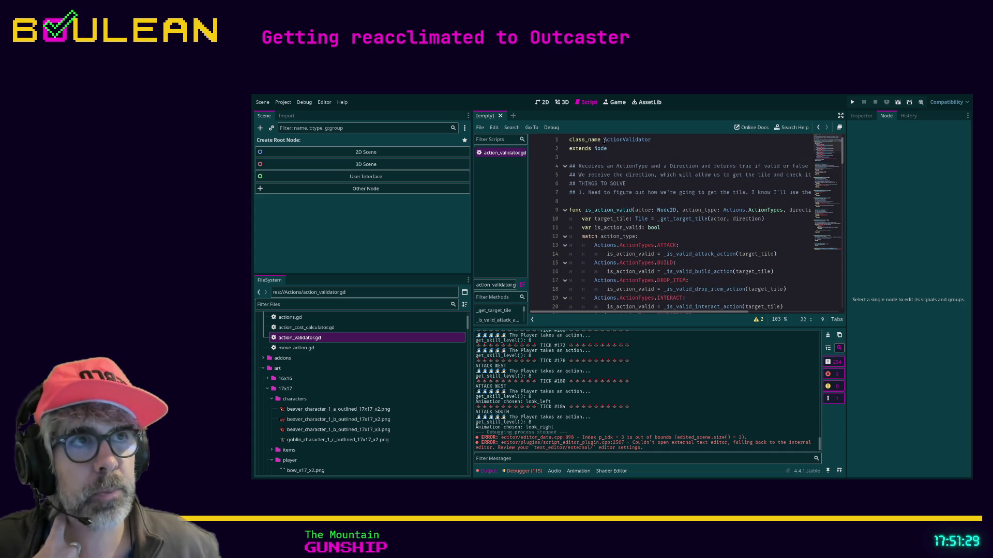
left_click(653, 147)
scroll(653, 147, "down", 3)
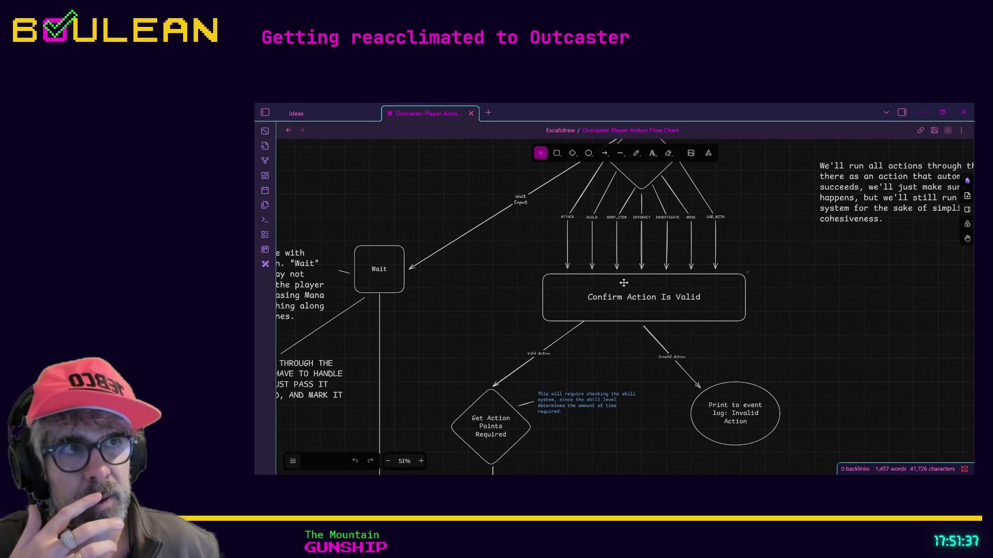
Step: View the Player Input and Confirm Action Is Valid nodes, then switch back to Godot
scroll(641, 264, "up", 1)
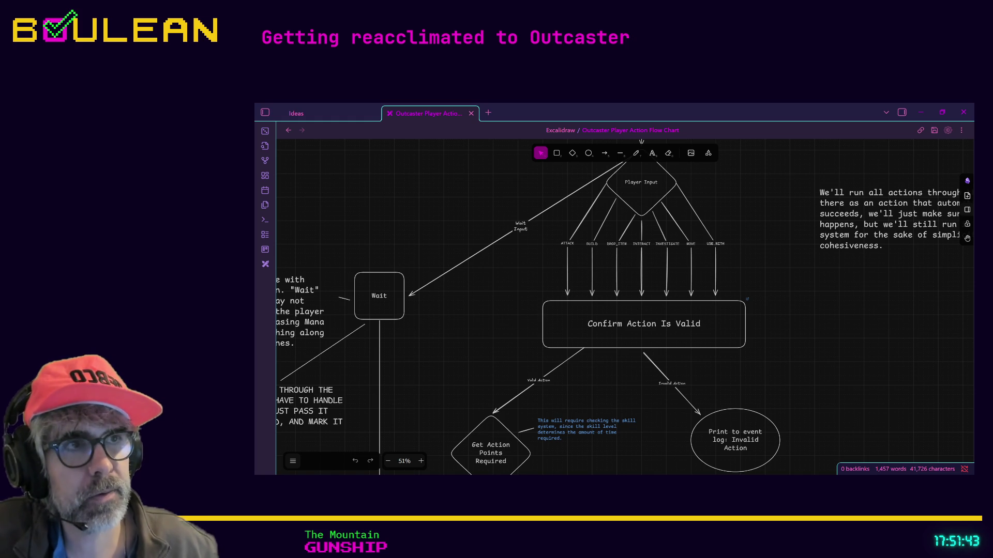
key("alt+Tab")
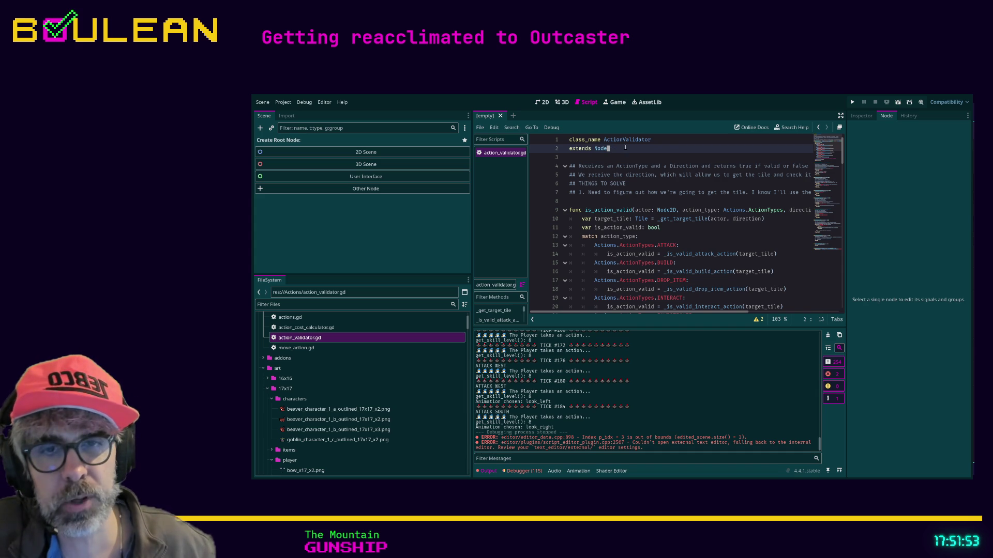
Step: Scroll down the action_validator.gd script, then switch to the Obsidian flow chart
scroll(633, 210, "down", 2)
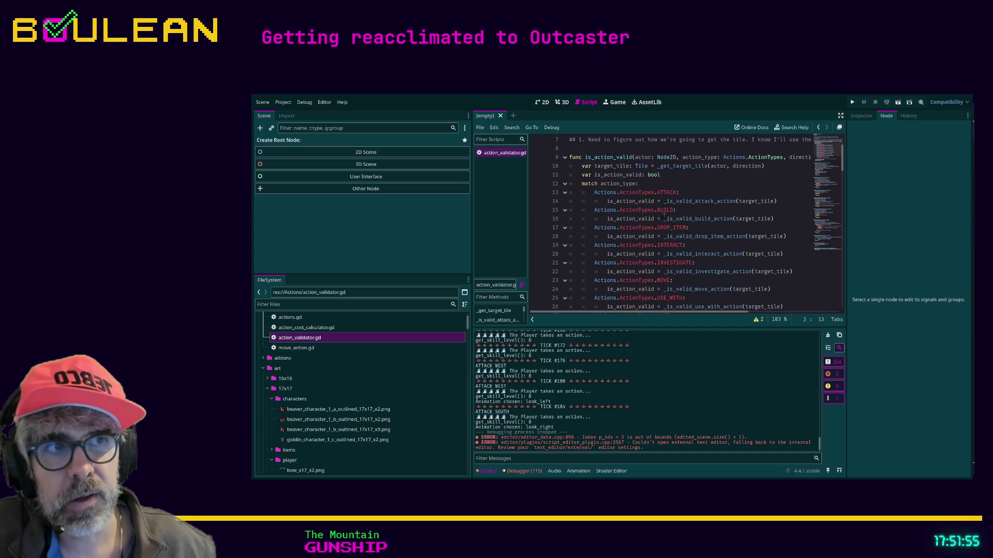
key("alt+Tab")
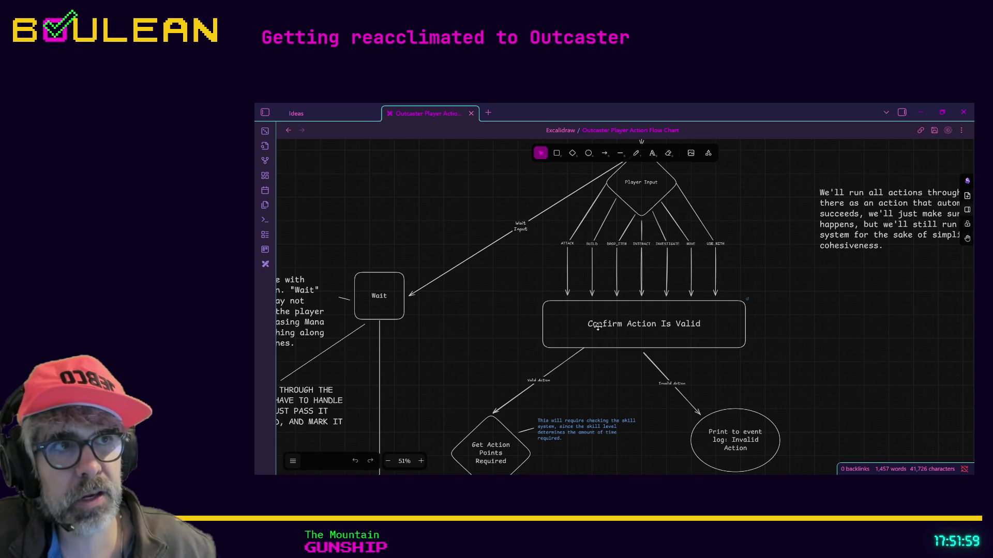
Step: Relabel the box 'Confirm Action Is Valid (ActionValidator Class)' and minimize the Obsidian window
left_click(701, 325)
double_click(702, 326)
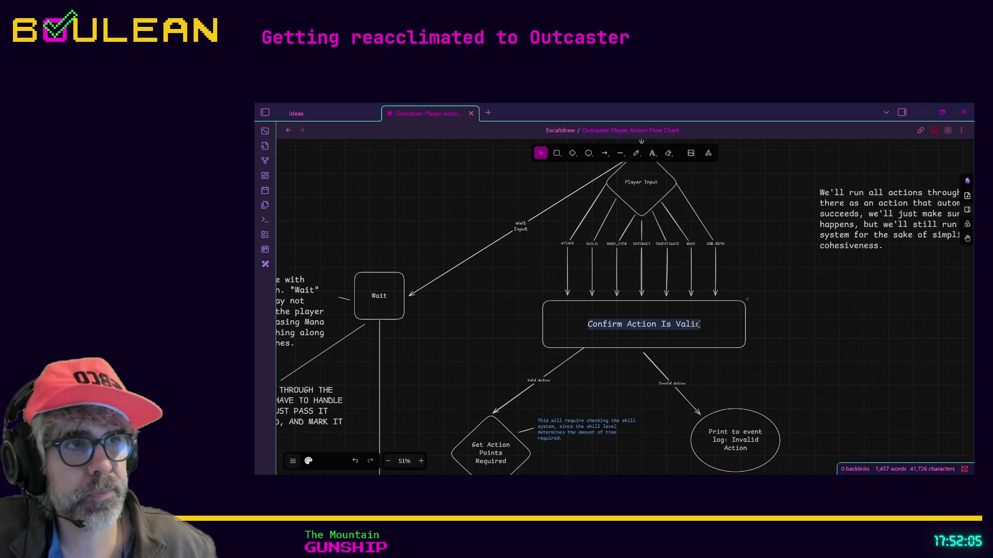
left_click(706, 333)
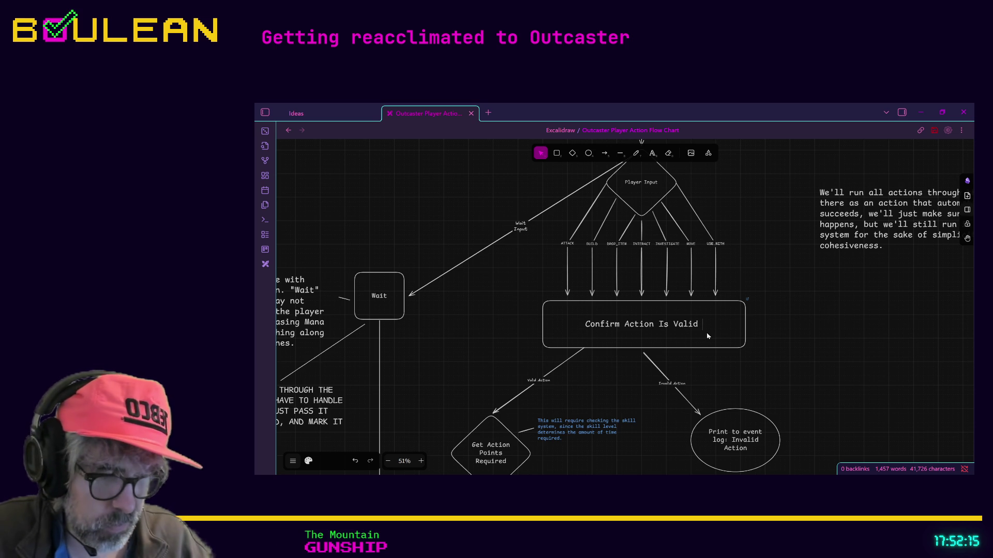
type("(")
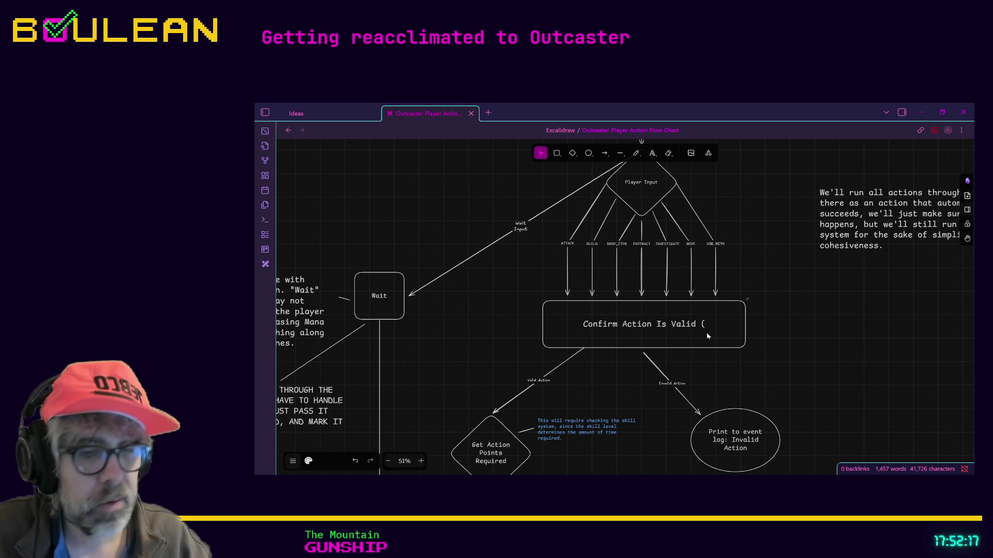
type("Ac")
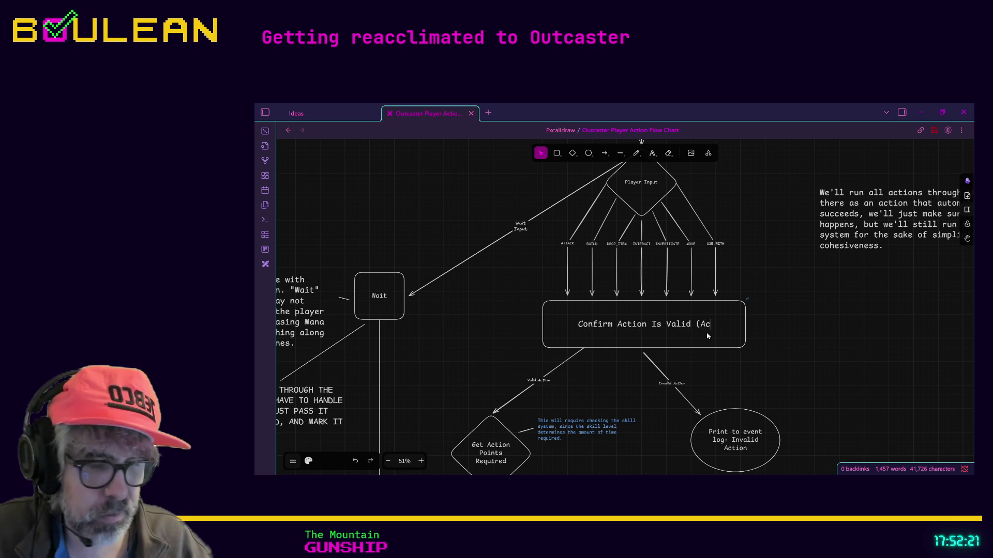
type("tion")
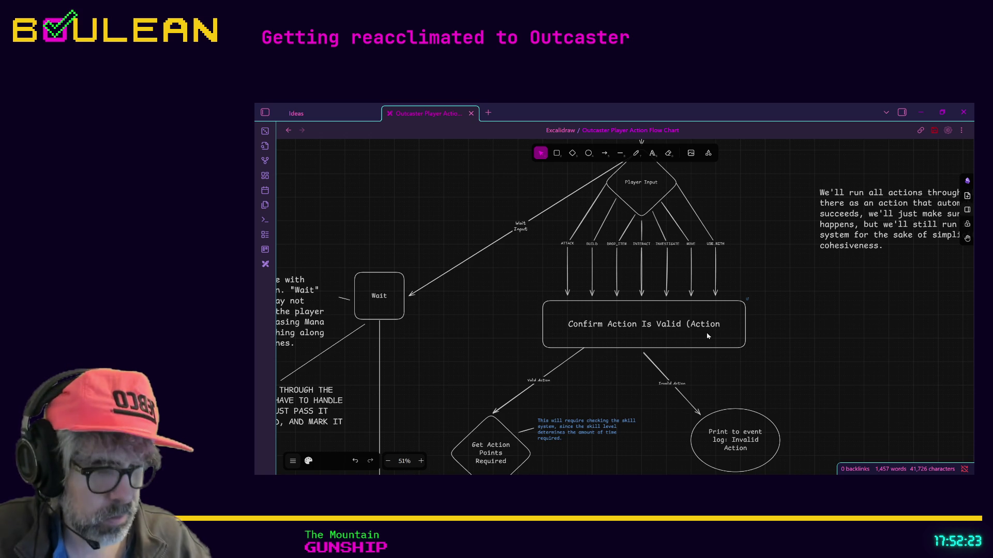
type("Valida")
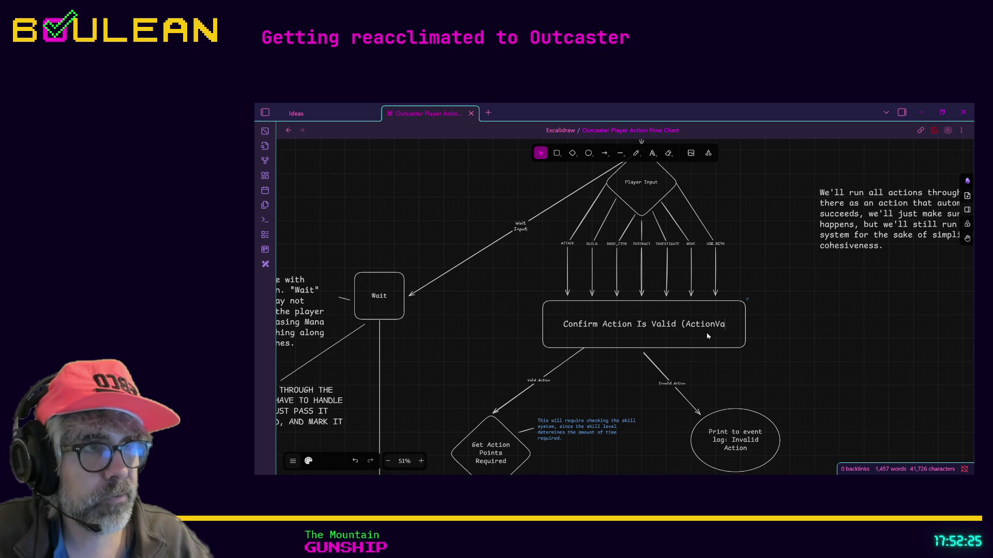
type("tor")
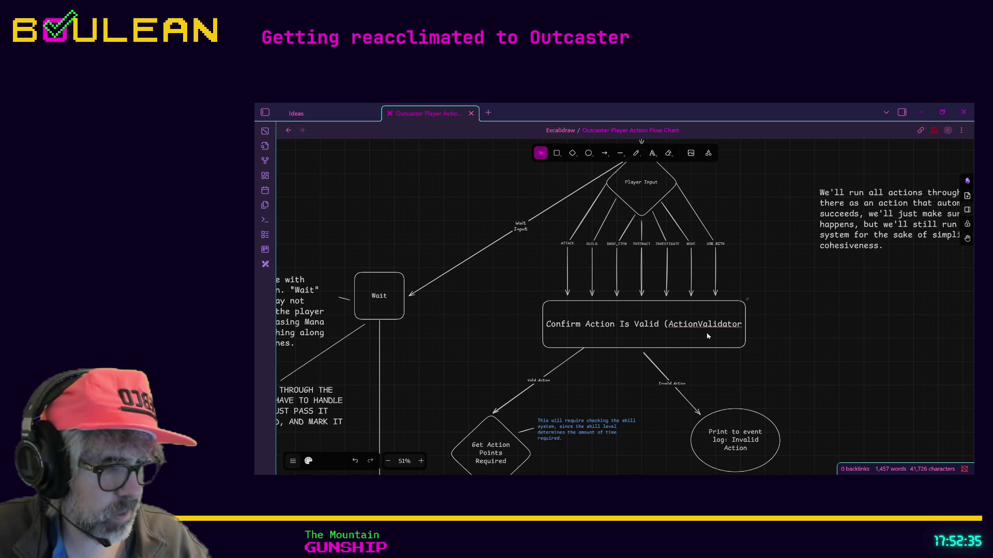
type(")")
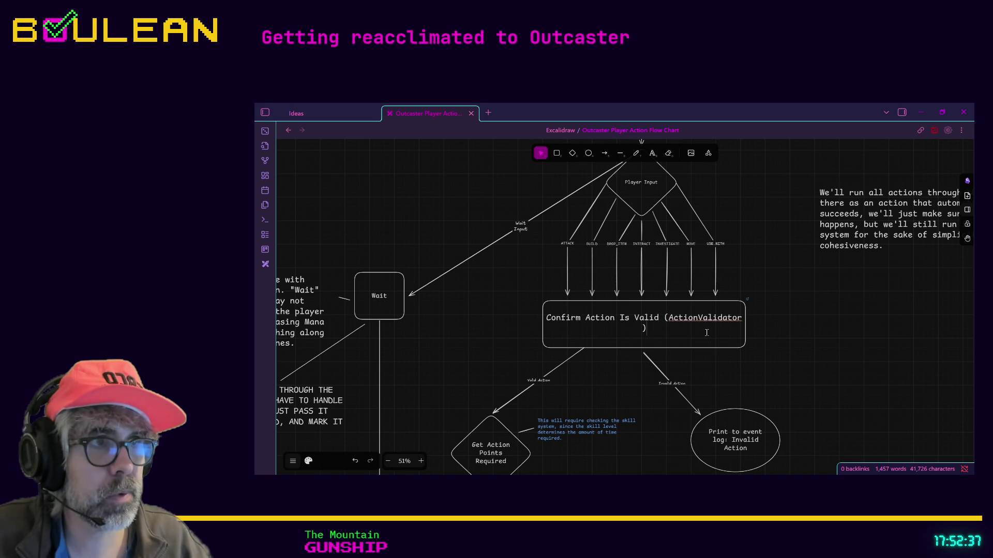
type("j")
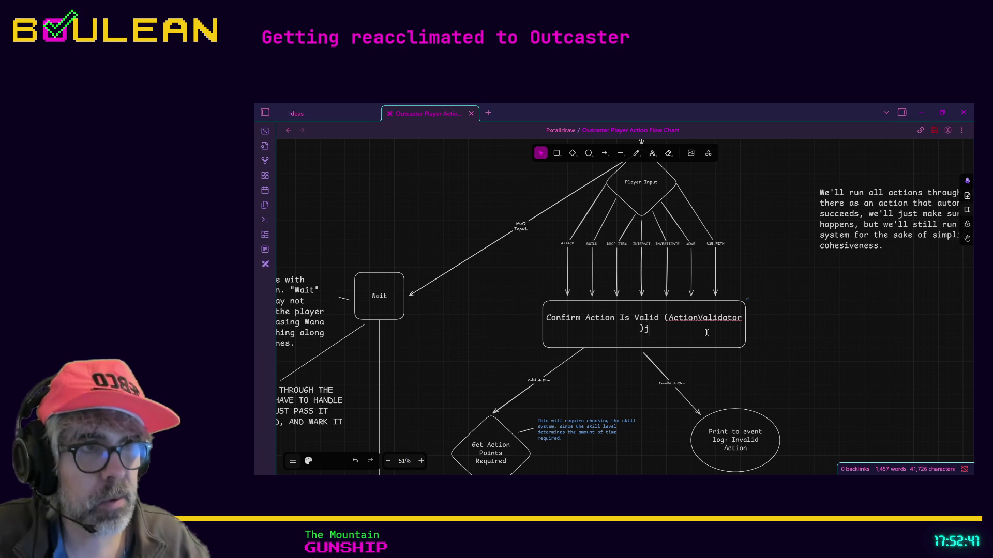
key("BackSpace")
key("BackSpace")
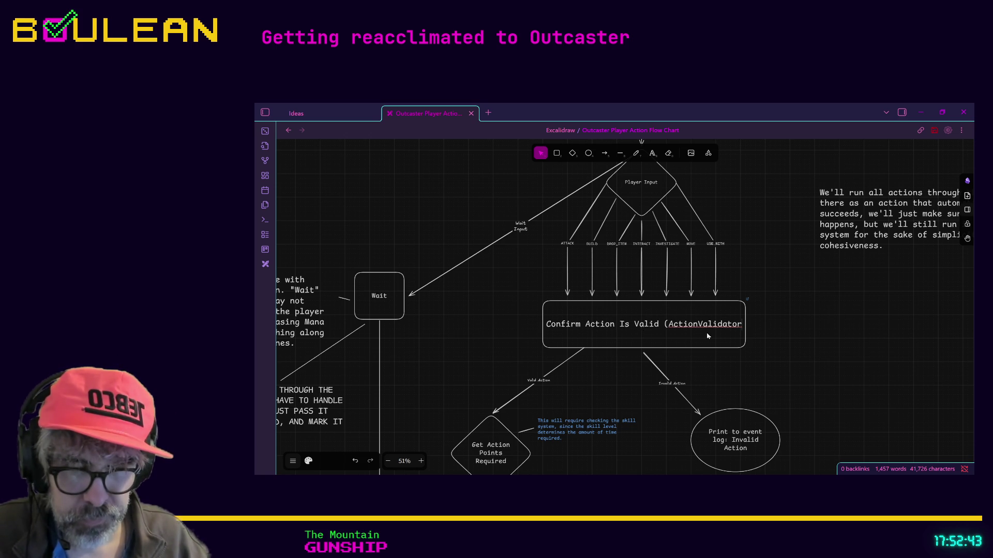
type("Class")
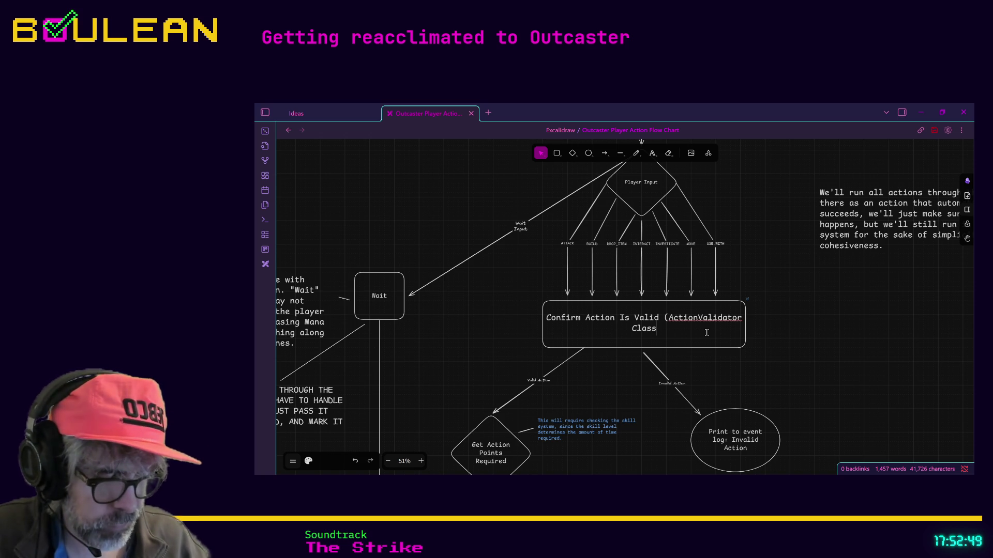
type(")")
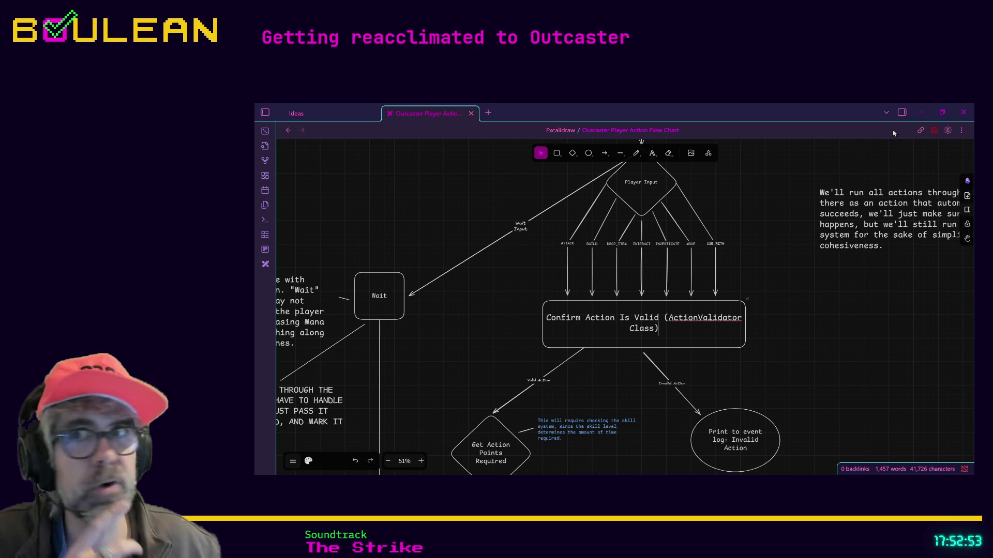
left_click(921, 112)
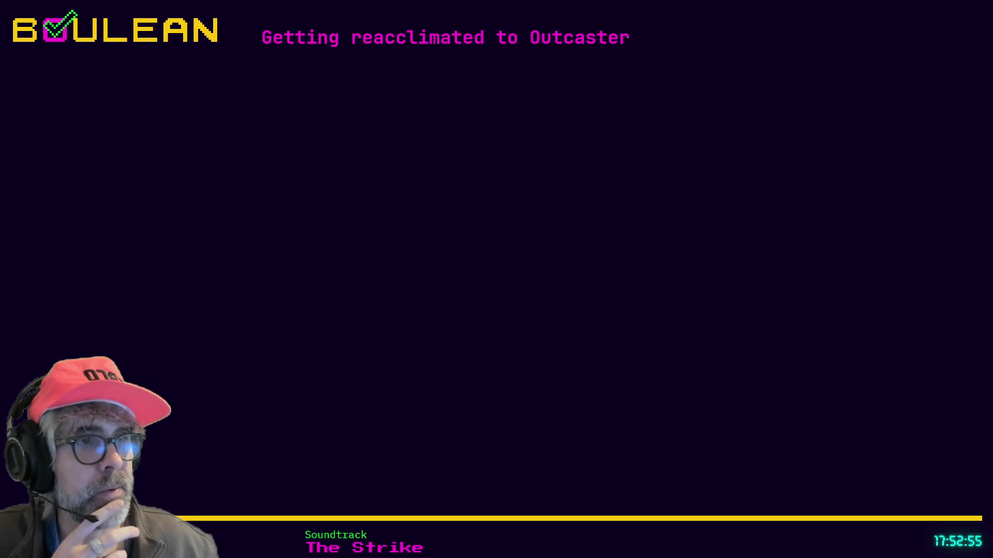
Step: Focus the action_validator.gd script and run the Outcaster project with F5
scroll(680, 260, "up", 2)
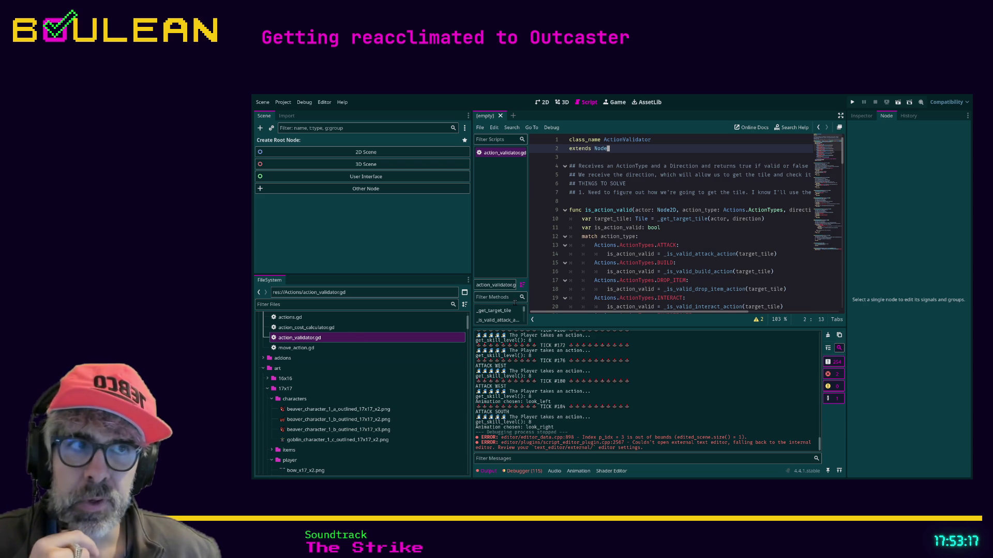
left_click(721, 262)
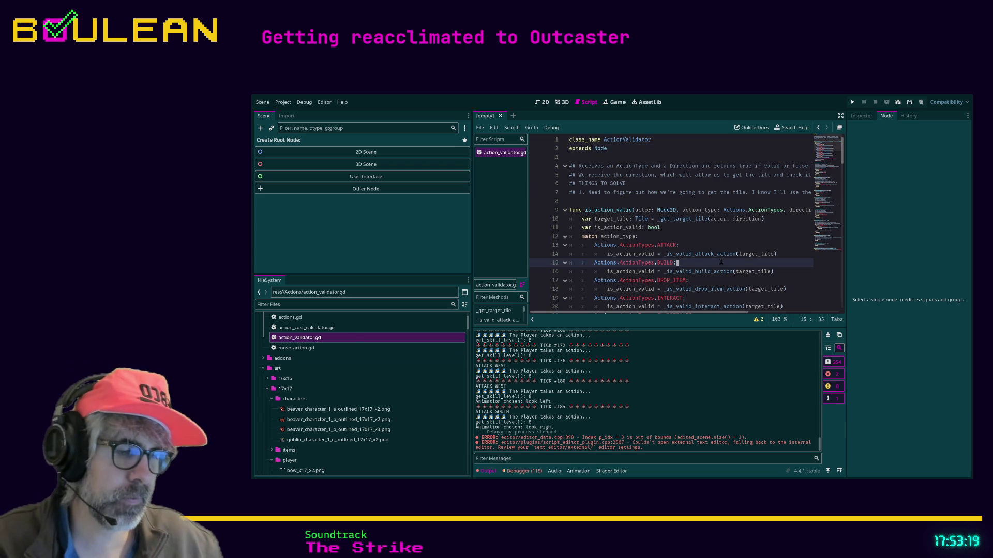
key("F5")
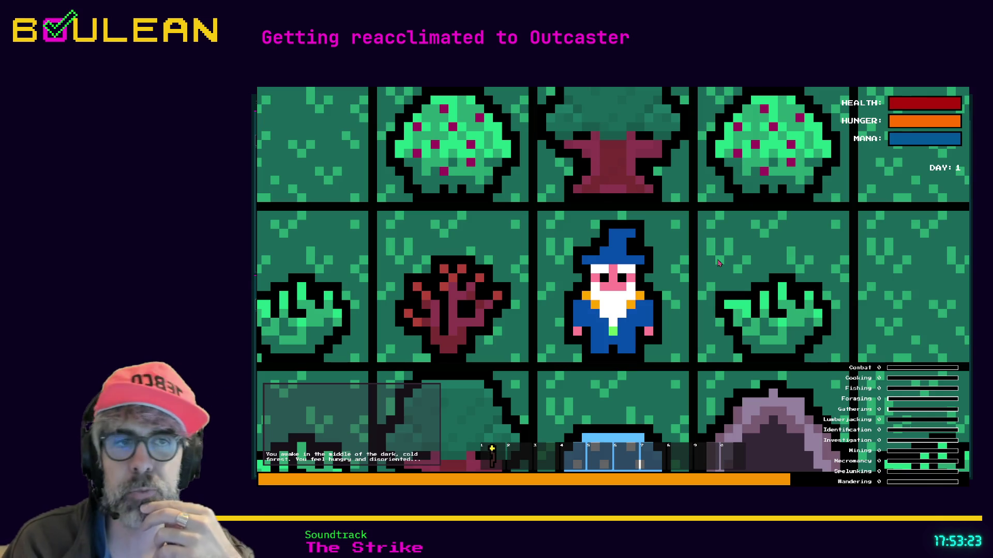
Step: Zoom the game view out, then step the wizard one tile west
scroll(718, 263, "down", 3)
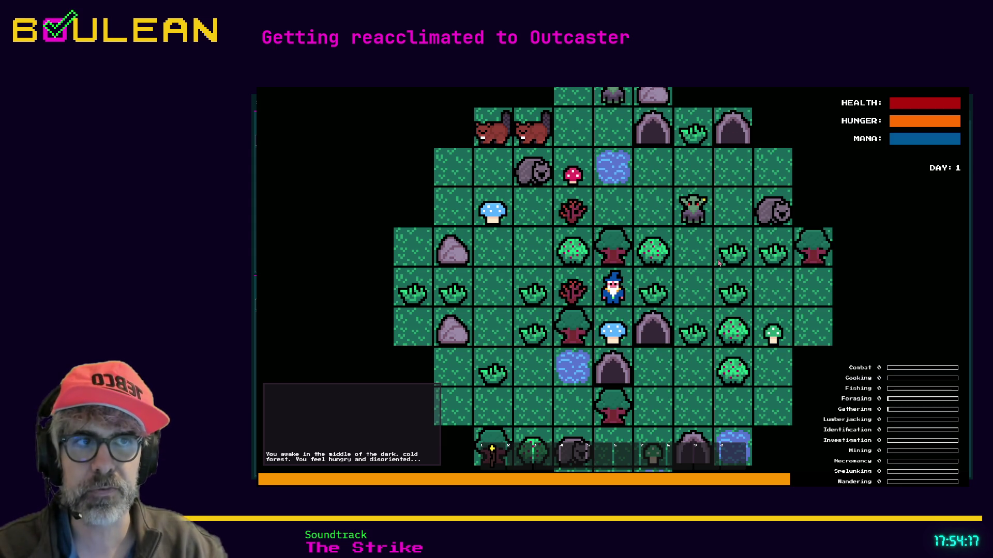
key("Left")
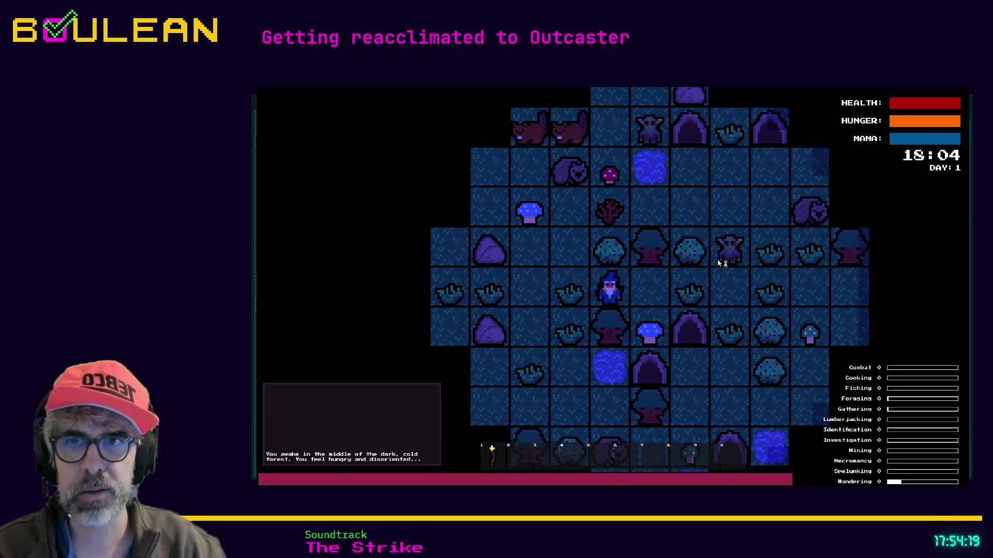
Step: Walk the wizard west and east, attack the Sapling, and investigate the tile to the west
key("Left")
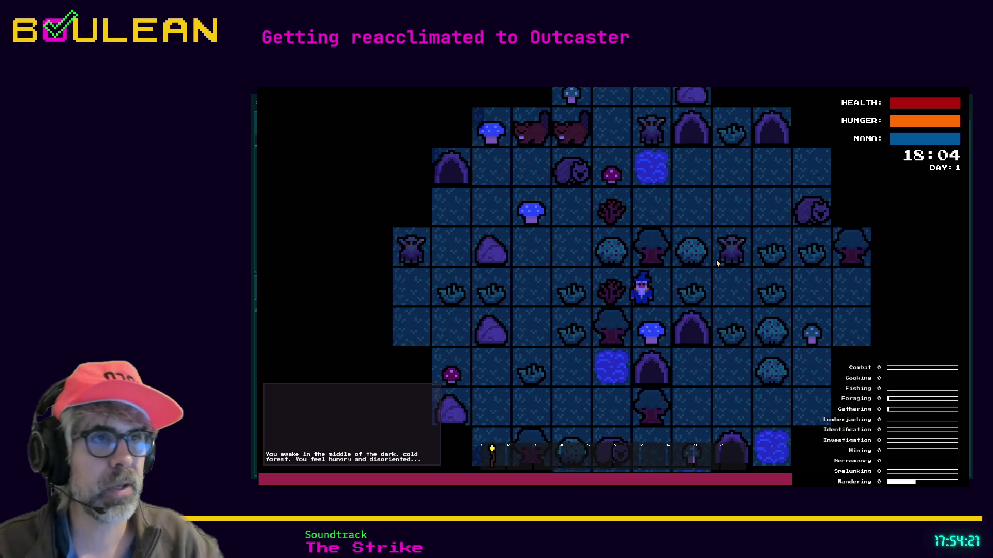
key("Right")
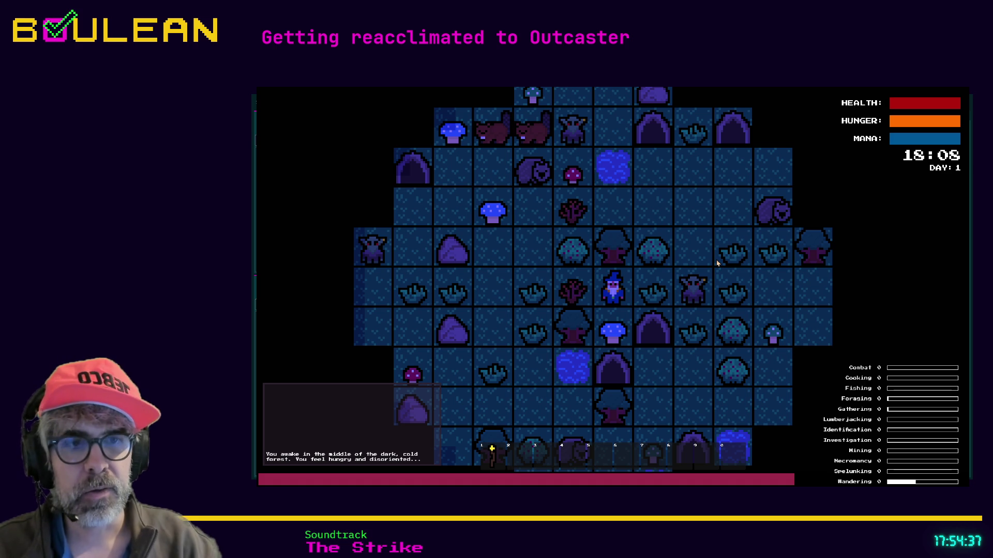
key("Left")
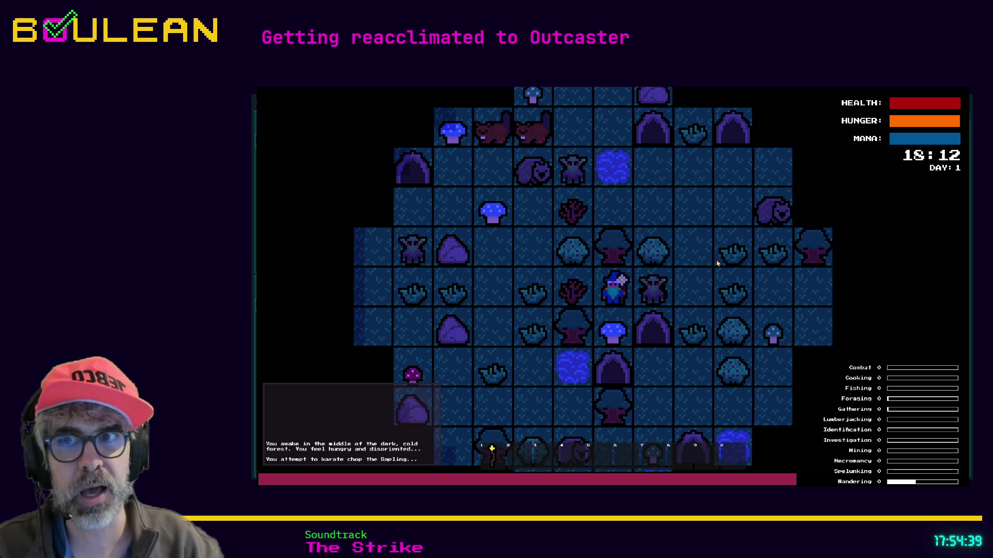
key("shift+Left")
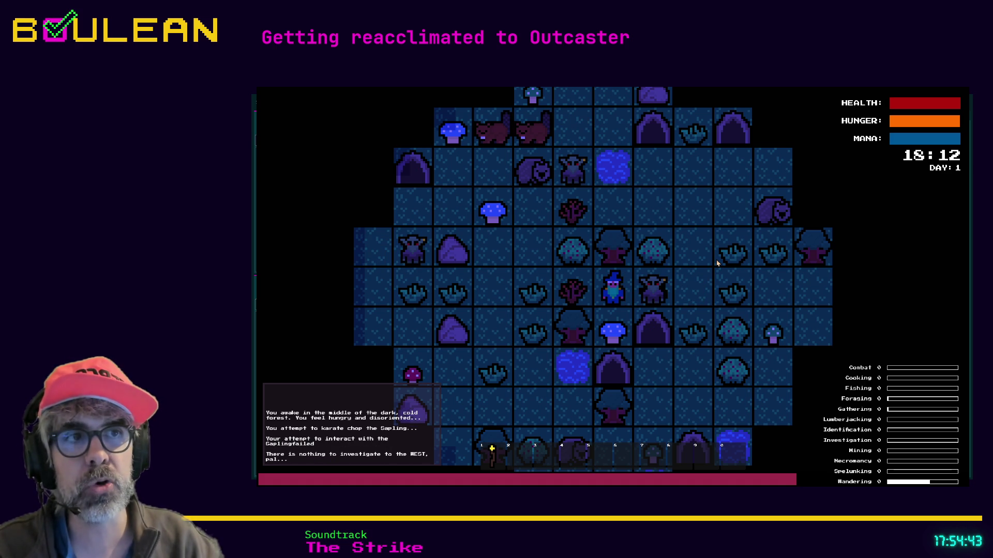
key("Left")
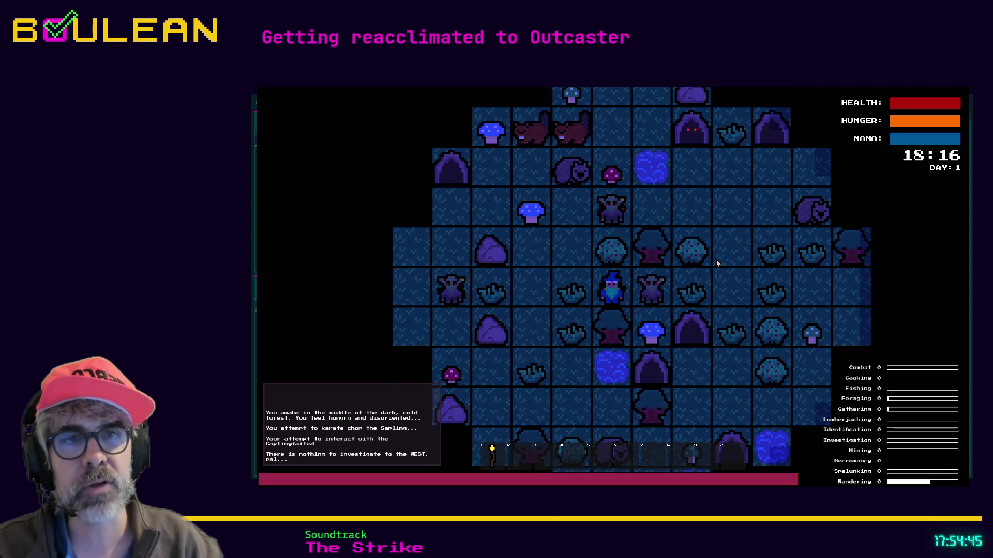
Step: Attack the Goblins to the north and east, then destroy the gravestone east of the wizard
key("Up")
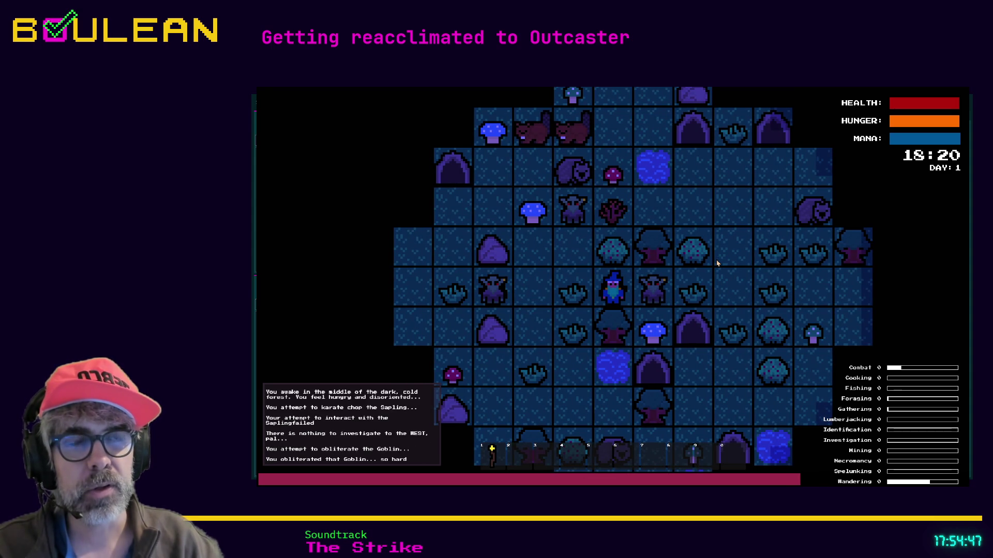
key("Right")
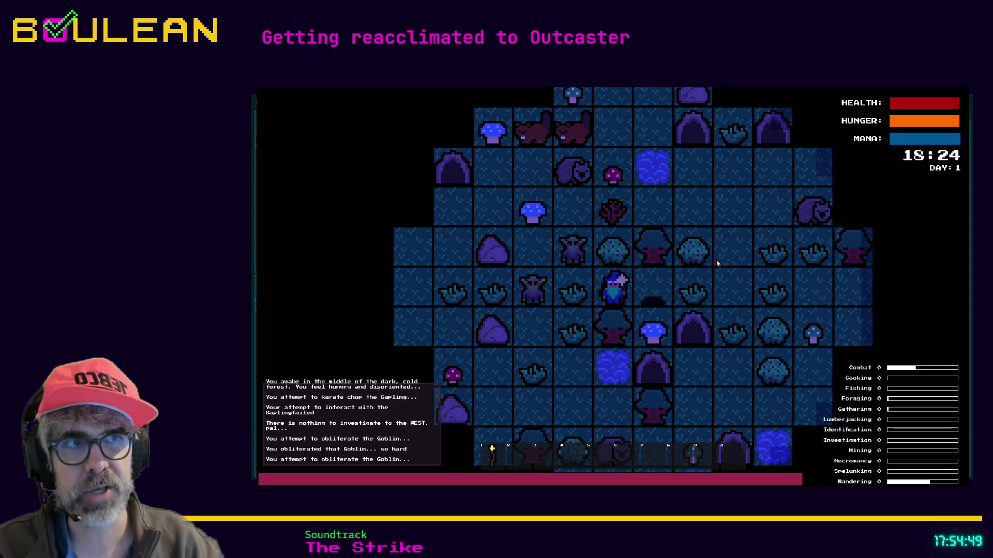
key("Right")
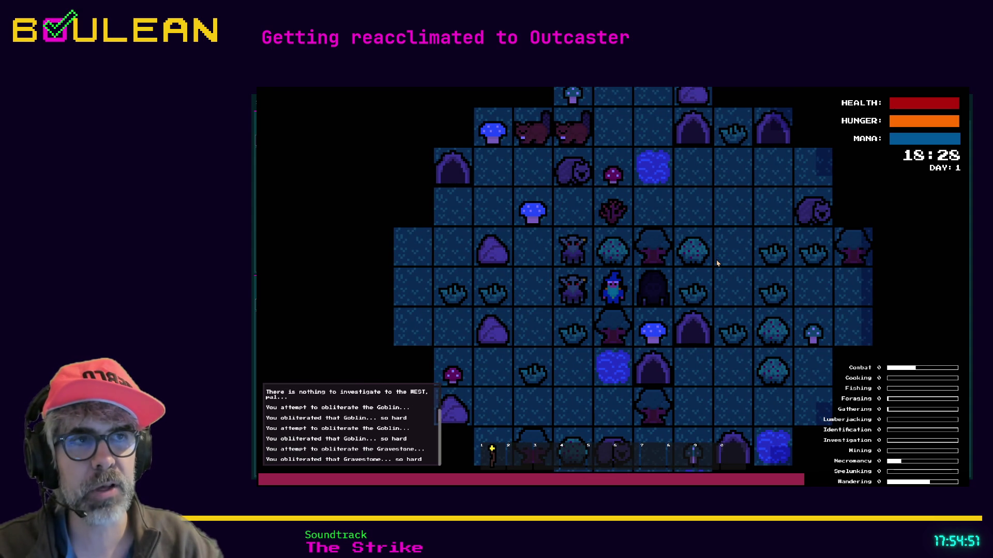
key("Right")
key("Right")
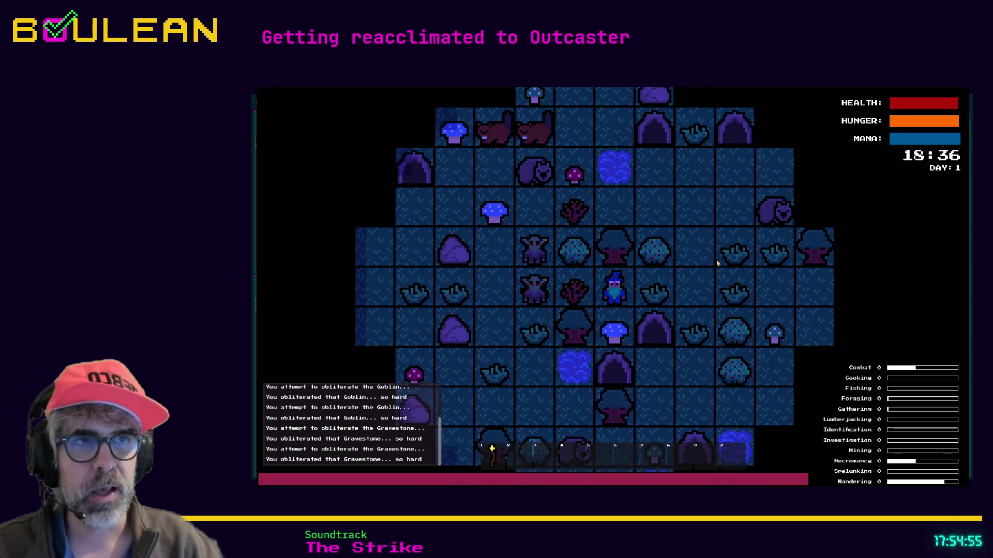
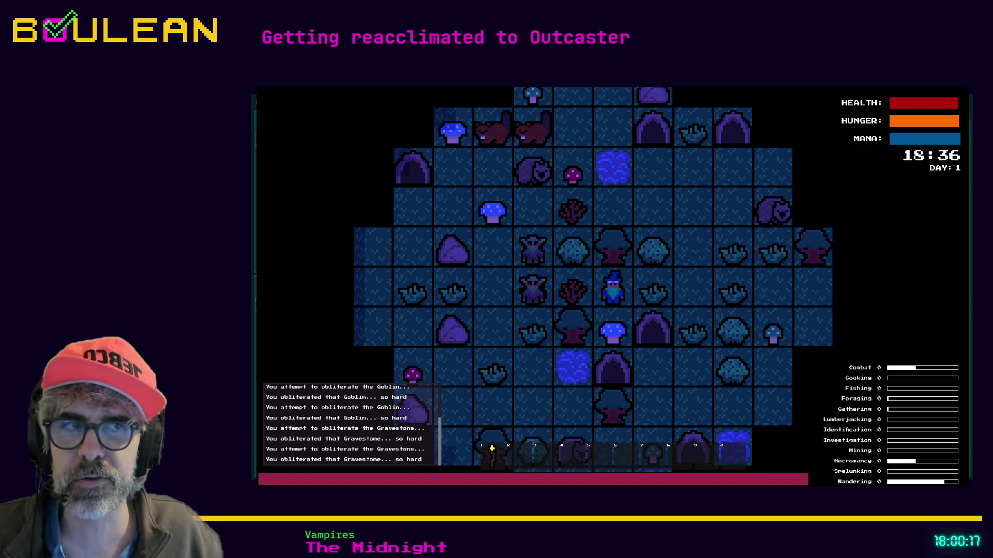
Step: Light the torch, craft a Camp Fire, place it beside the wizard, then quit the game
left_click(583, 316)
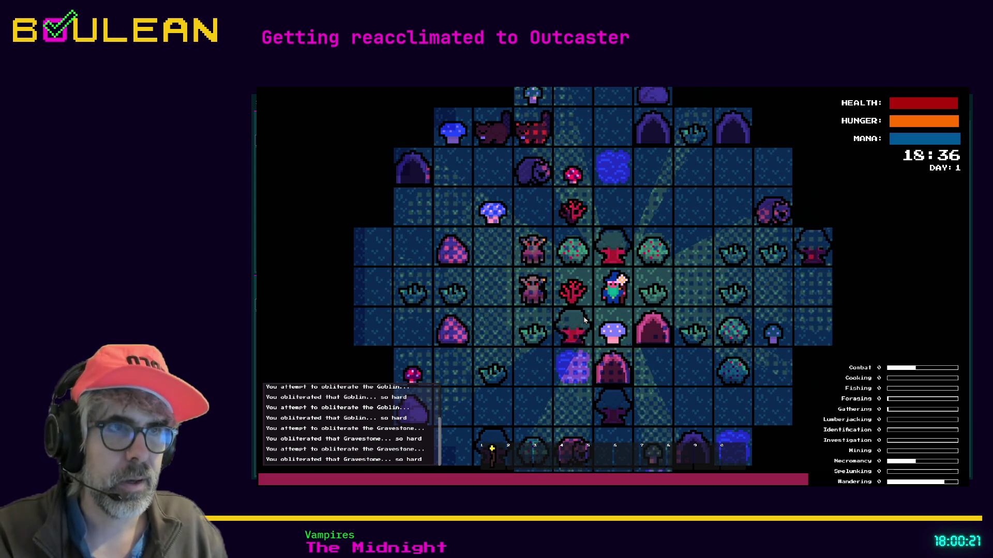
key("Right")
key("c")
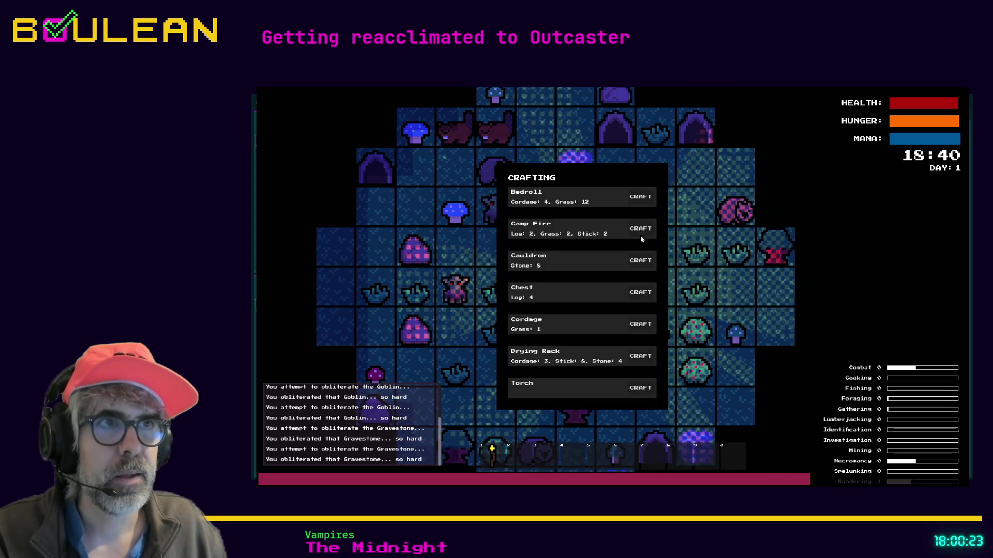
left_click(640, 230)
key("Right")
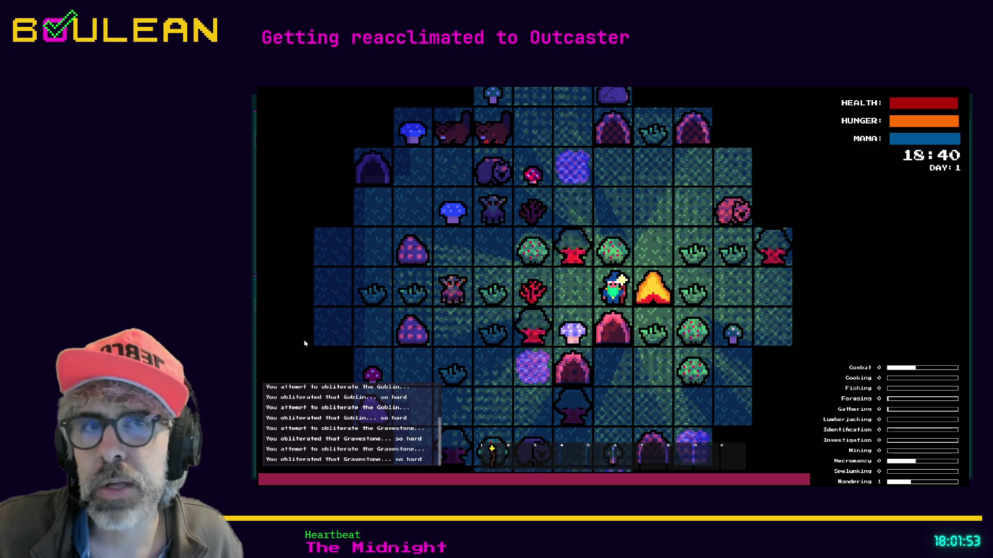
key("alt+F4")
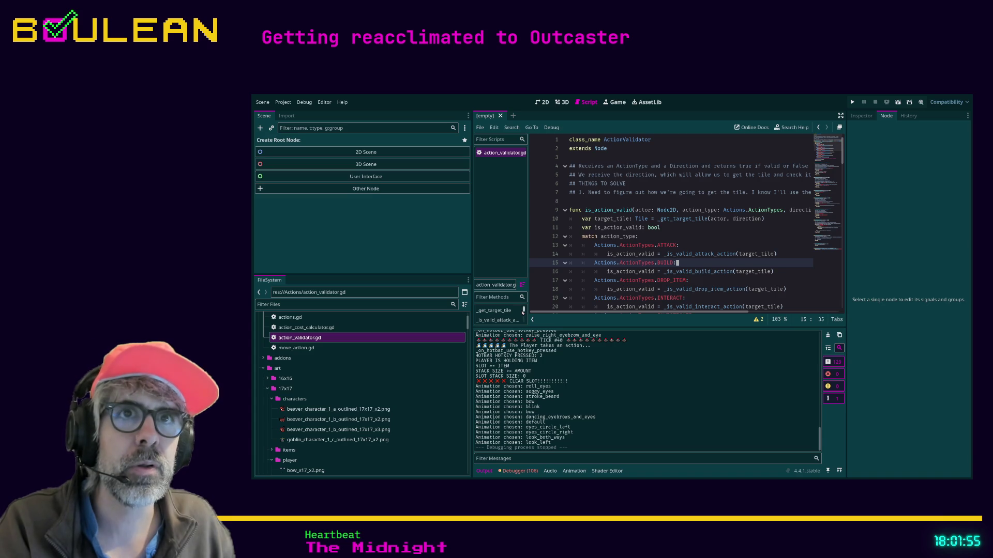
Step: Filter the FileSystem for 'player', open player.tscn and select its Player root node
left_click(324, 305)
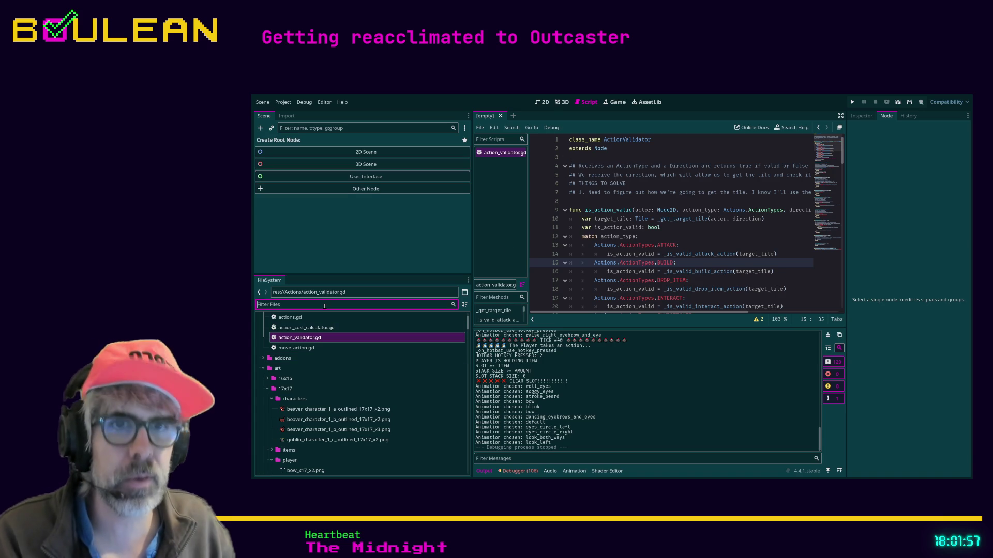
type("player")
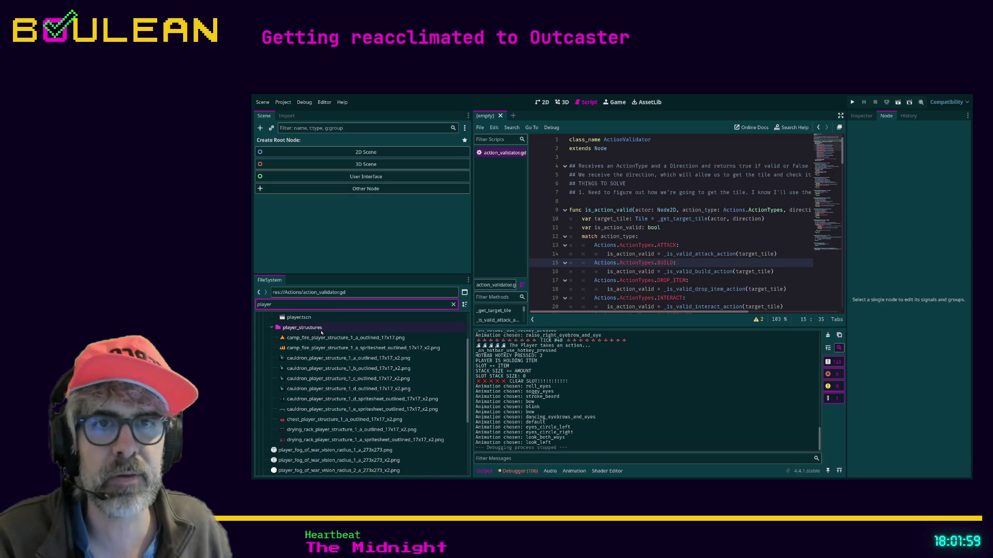
double_click(298, 358)
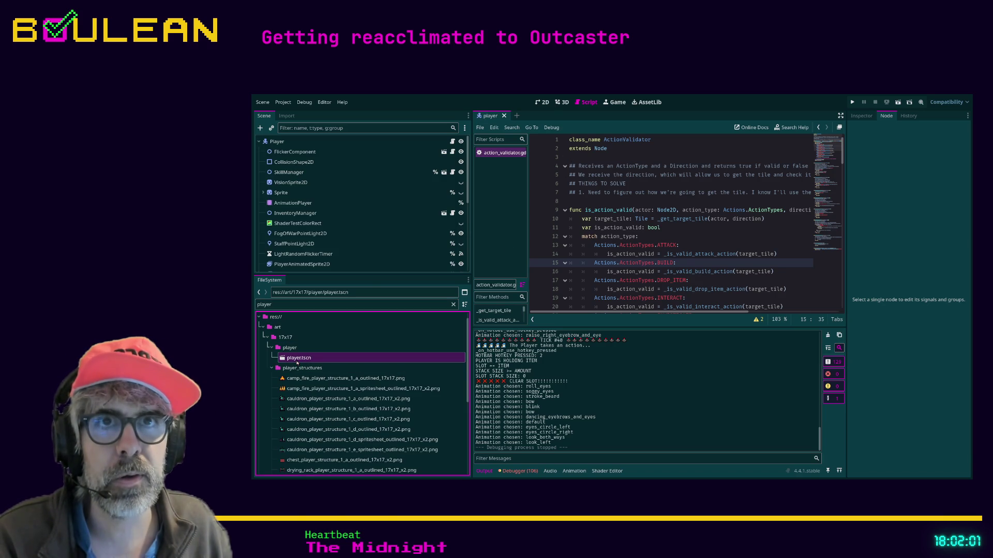
left_click(292, 142)
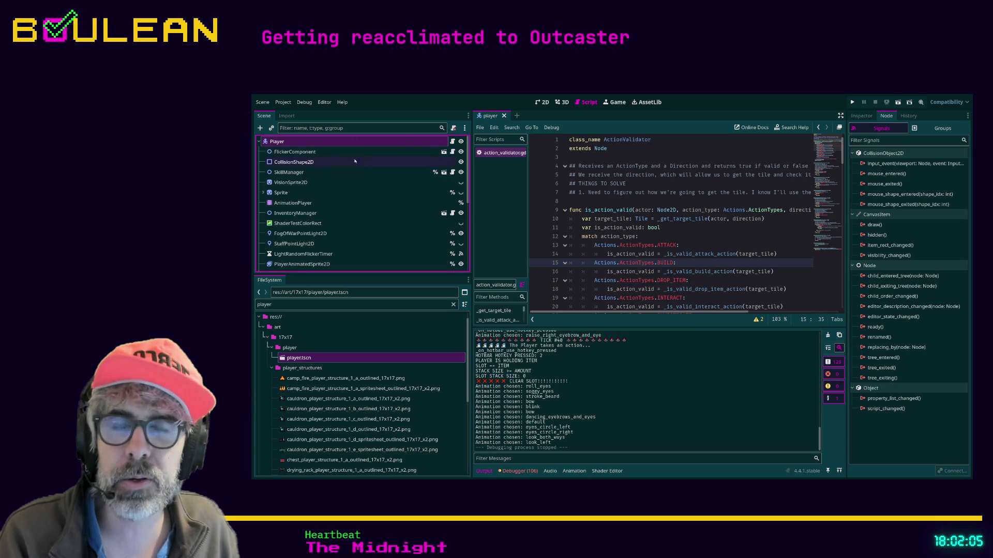
Step: Collapse the StateMachine branch, expand Sprite and select its nested Camera node
scroll(351, 202, "down", 6)
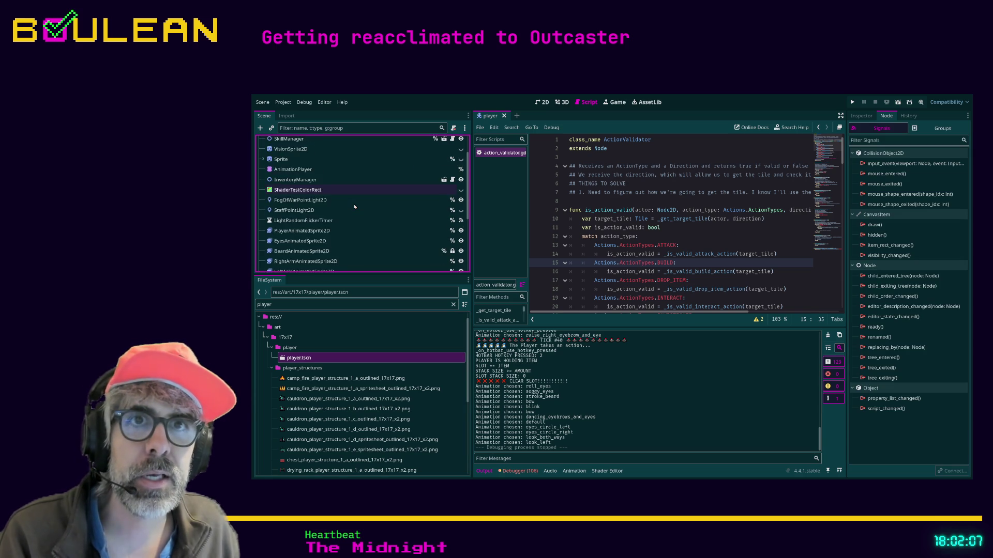
scroll(356, 209, "up", 1)
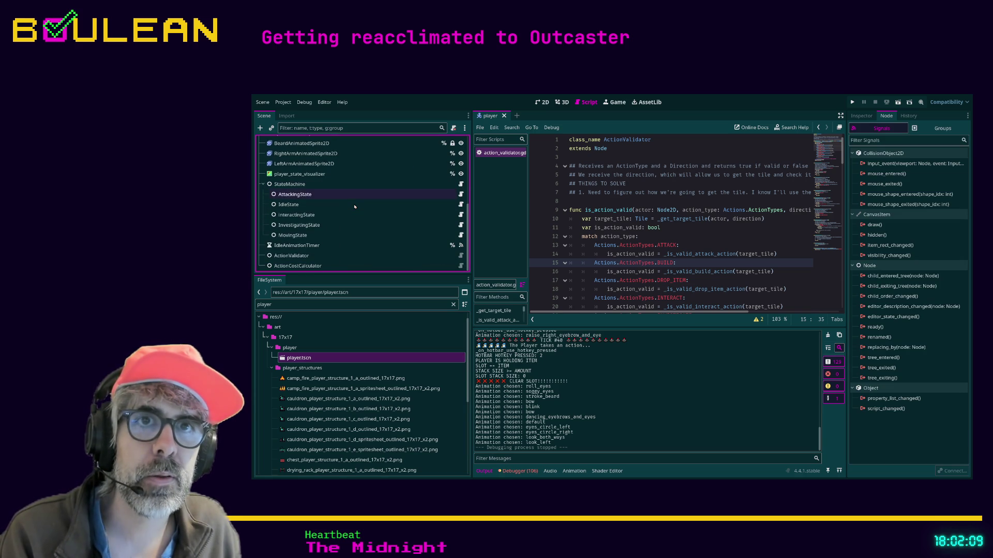
scroll(361, 212, "up", 5)
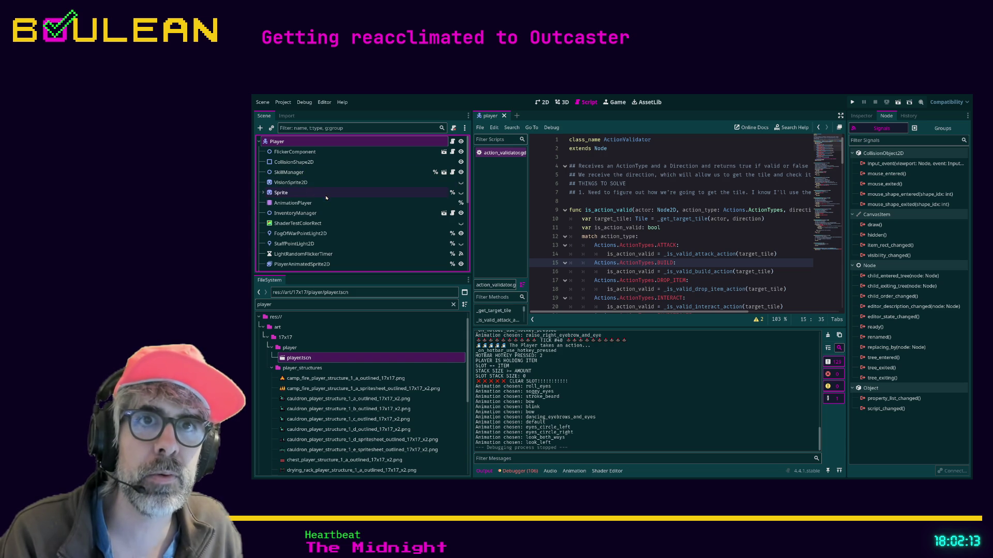
left_click(309, 127)
type("ca")
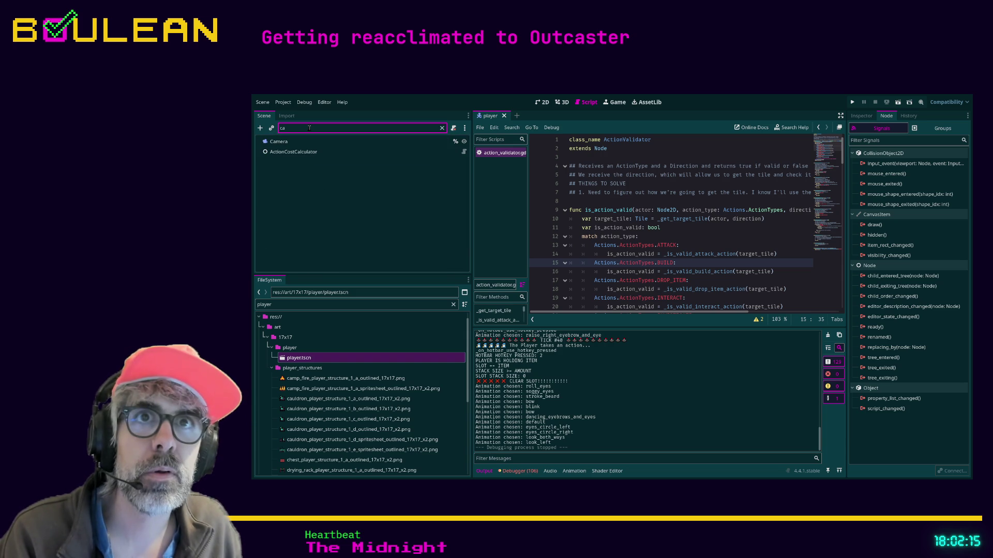
key("BackSpace")
key("BackSpace")
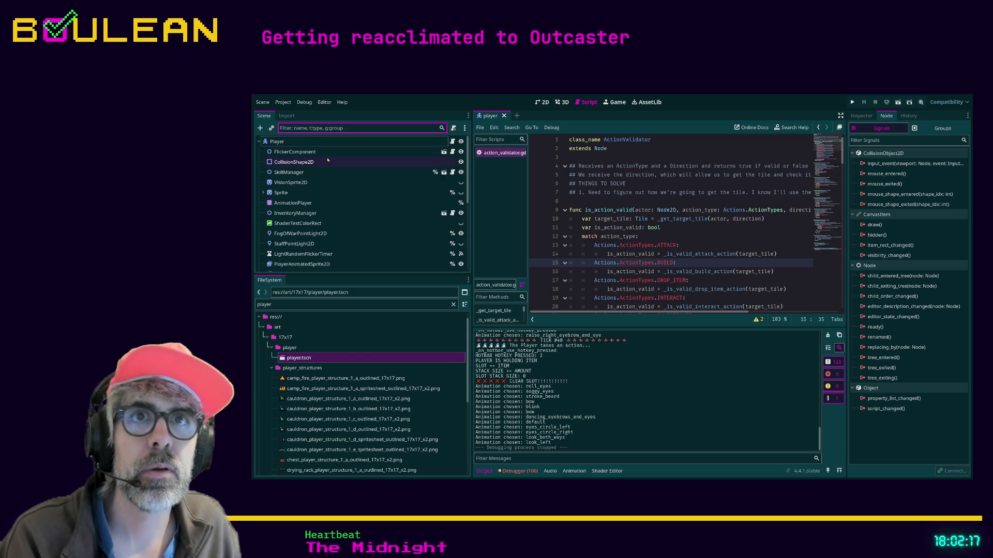
scroll(332, 169, "down", 2)
scroll(332, 169, "down", 3)
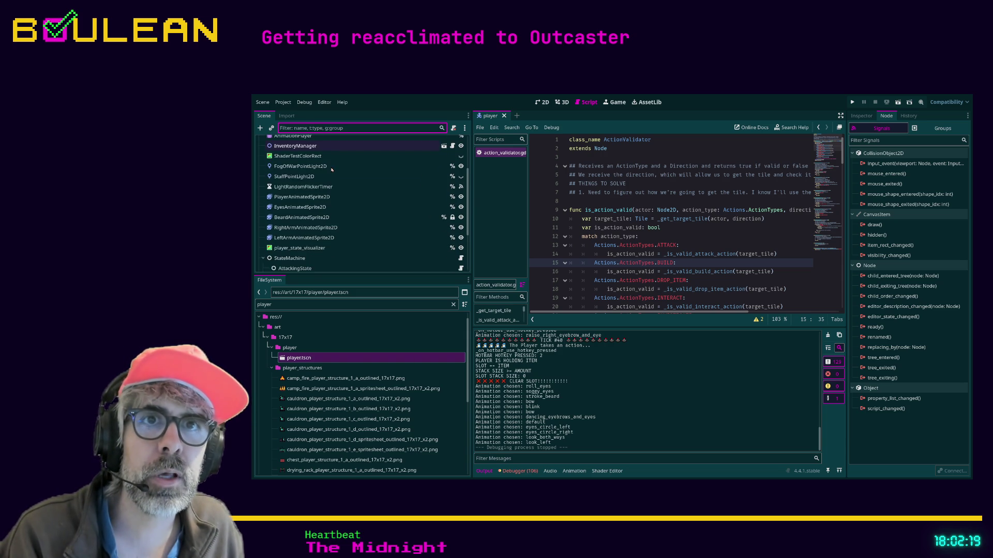
scroll(332, 169, "down", 3)
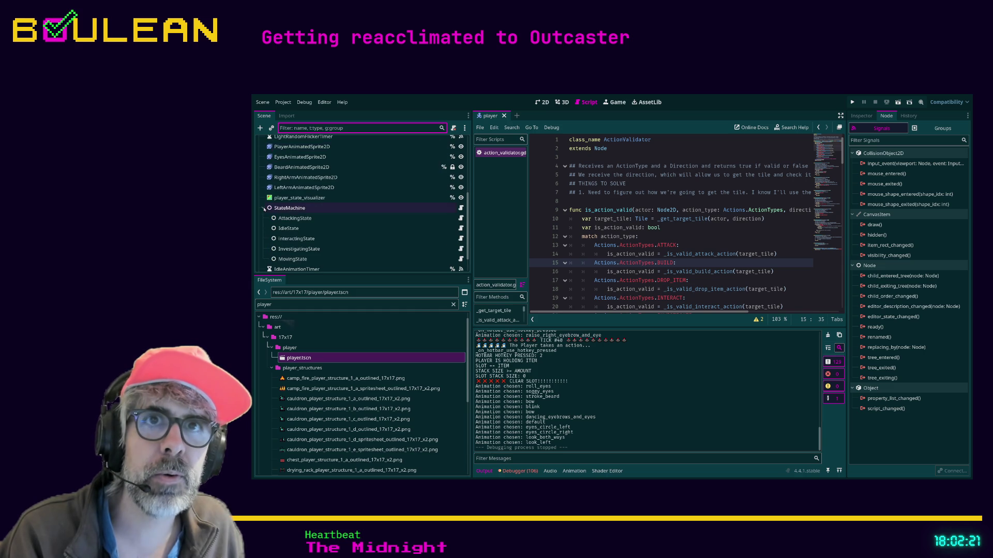
left_click(278, 213)
scroll(289, 206, "up", 5)
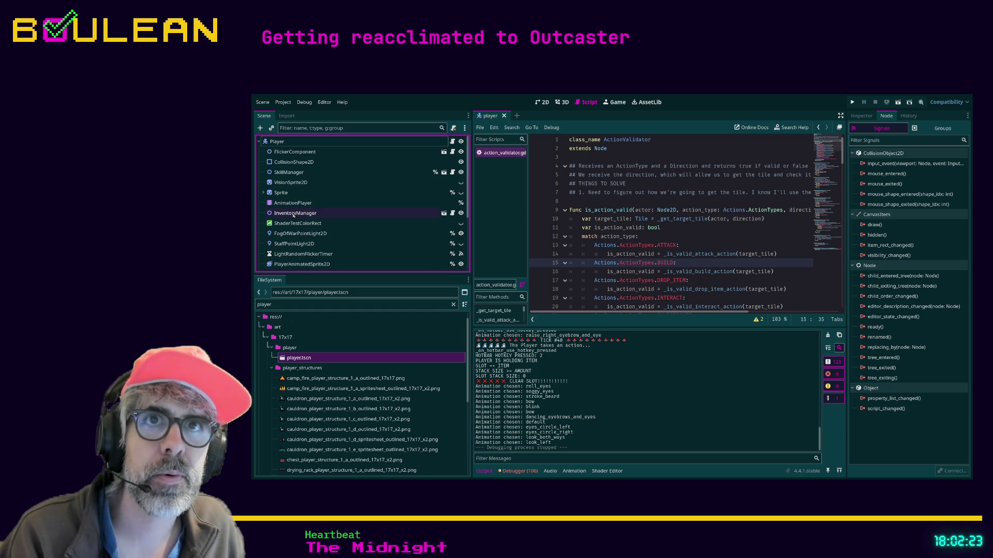
left_click(262, 192)
left_click(280, 203)
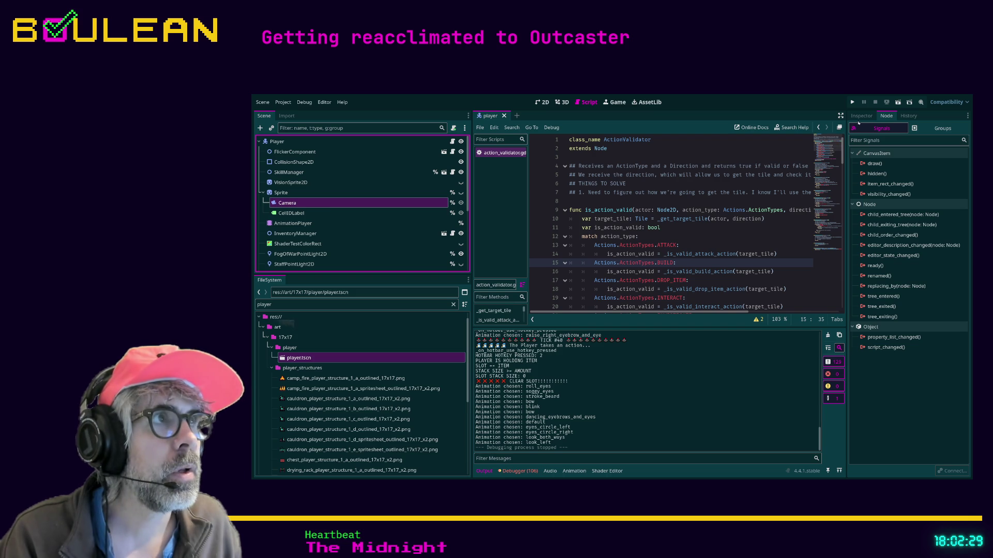
Step: Show the Camera node's Camera2D properties in the Inspector, then switch to the 2D view
left_click(860, 117)
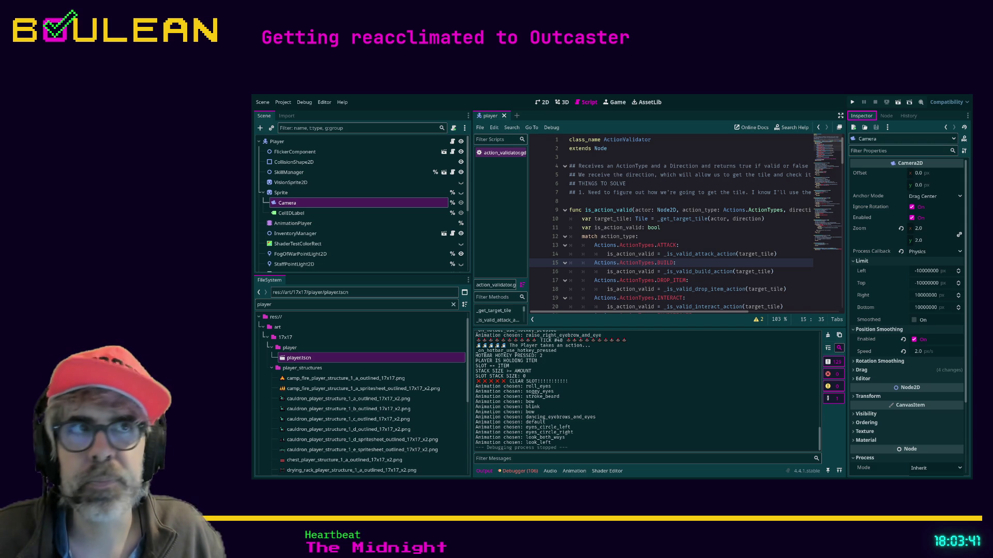
left_click(543, 103)
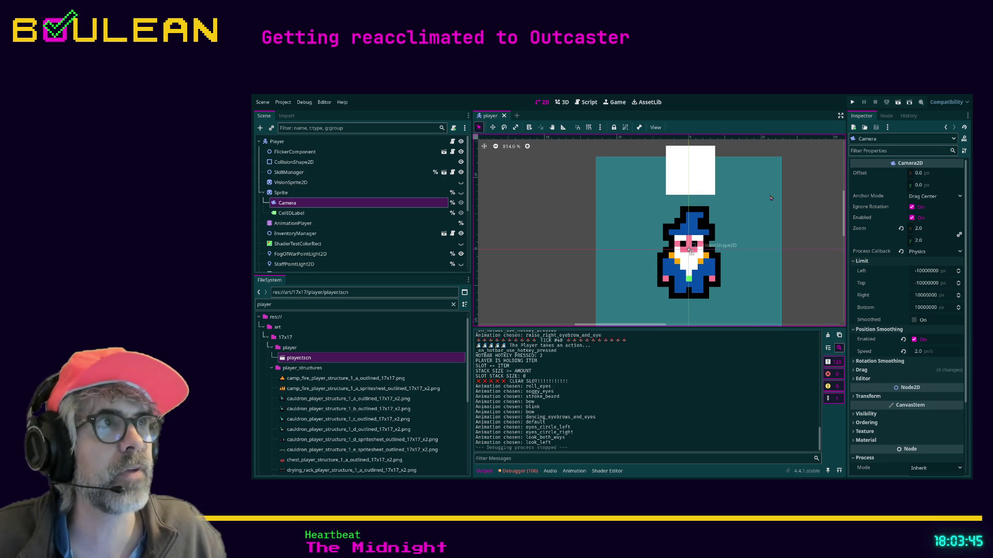
scroll(658, 208, "down", 3)
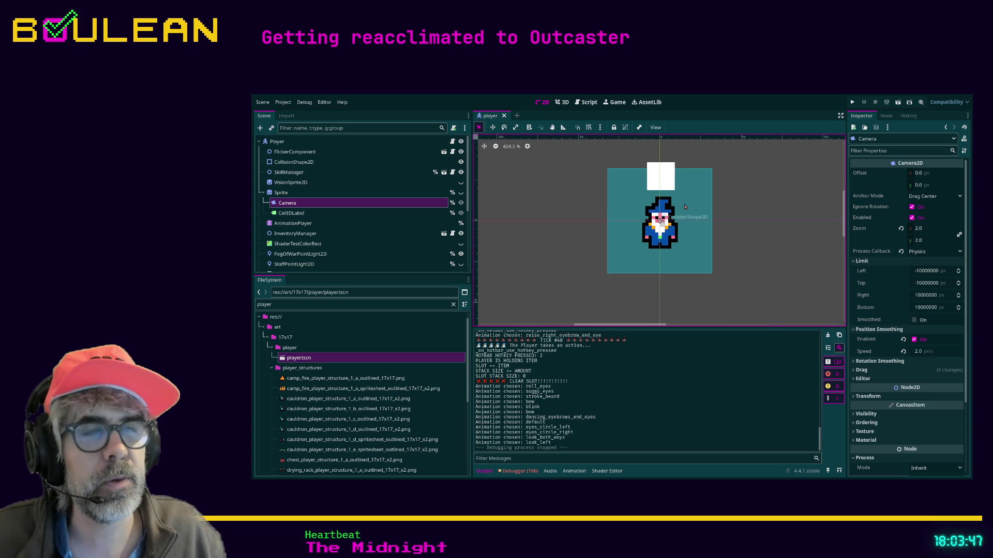
double_click(392, 302)
type("game")
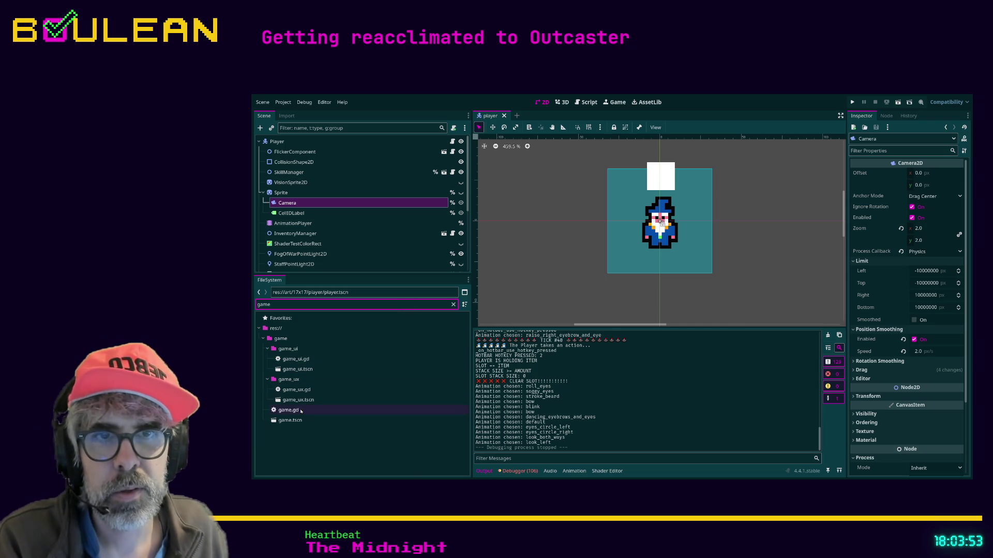
double_click(295, 421)
scroll(557, 234, "down", 10)
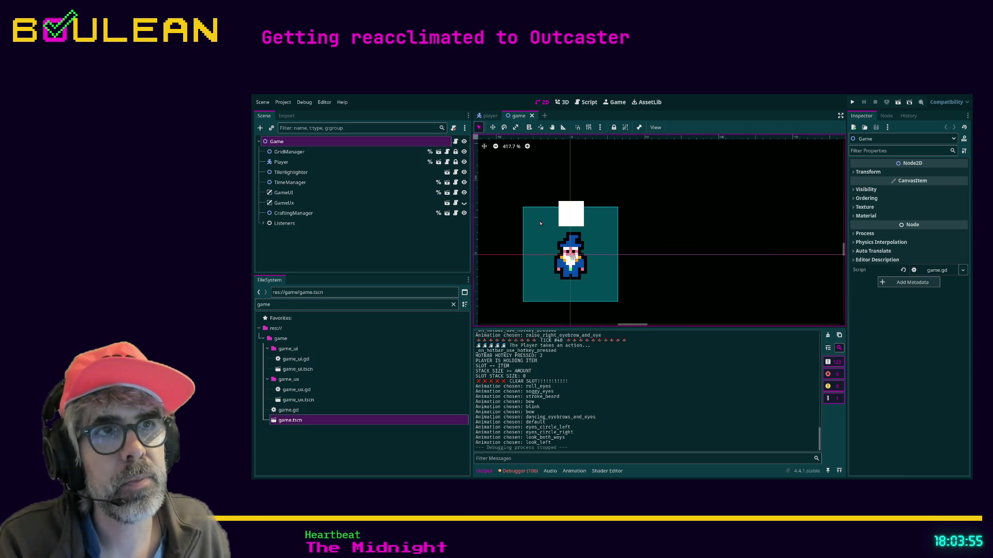
left_click_drag(643, 326, 623, 324)
scroll(623, 284, "down", 3)
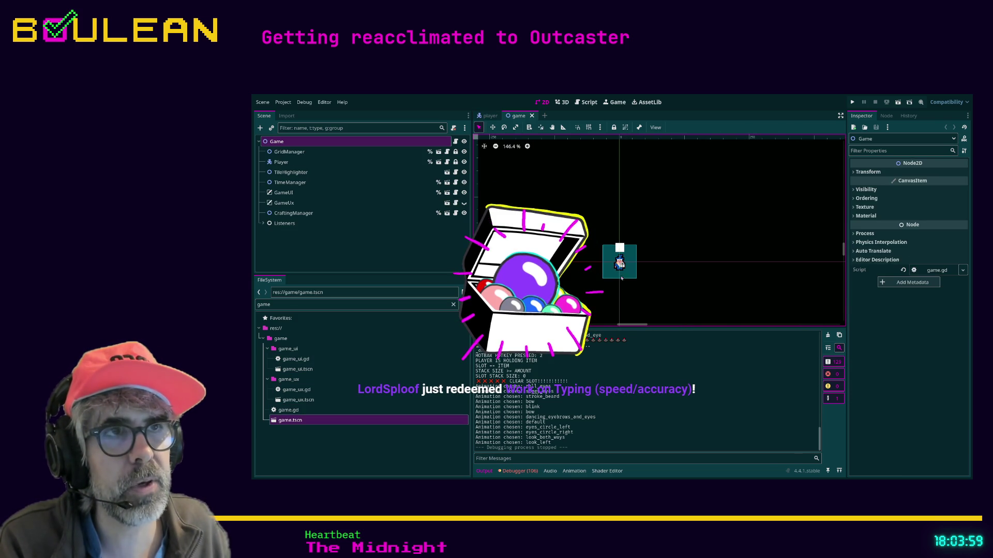
mouse_move(489, 120)
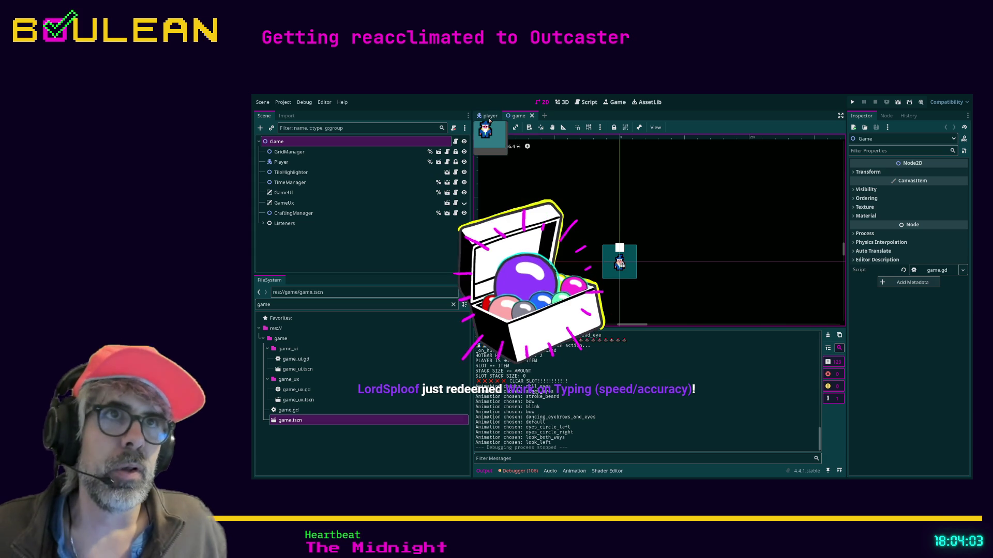
Step: In the player scene, revert the Camera's zoom from 2.0 to the default 1.0
left_click(489, 119)
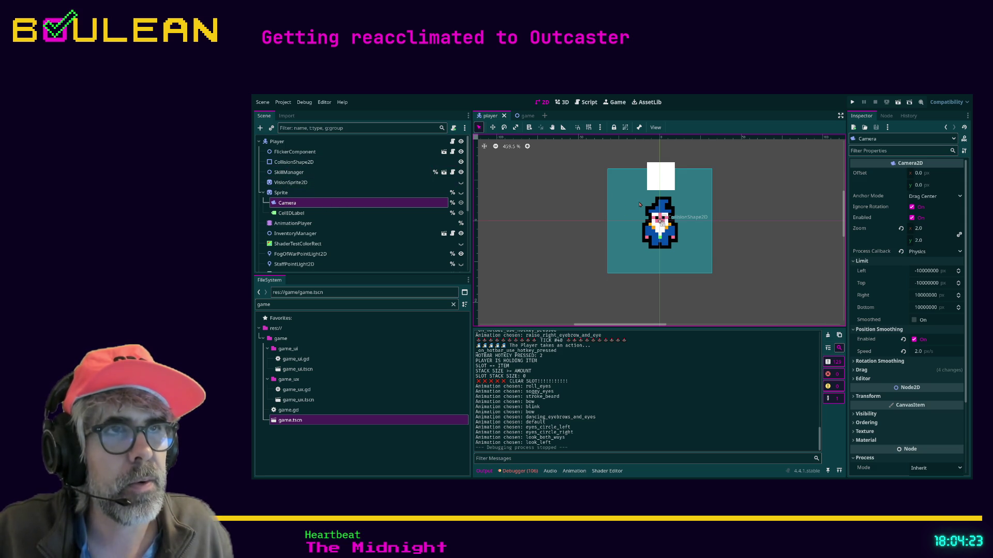
scroll(639, 204, "down", 4)
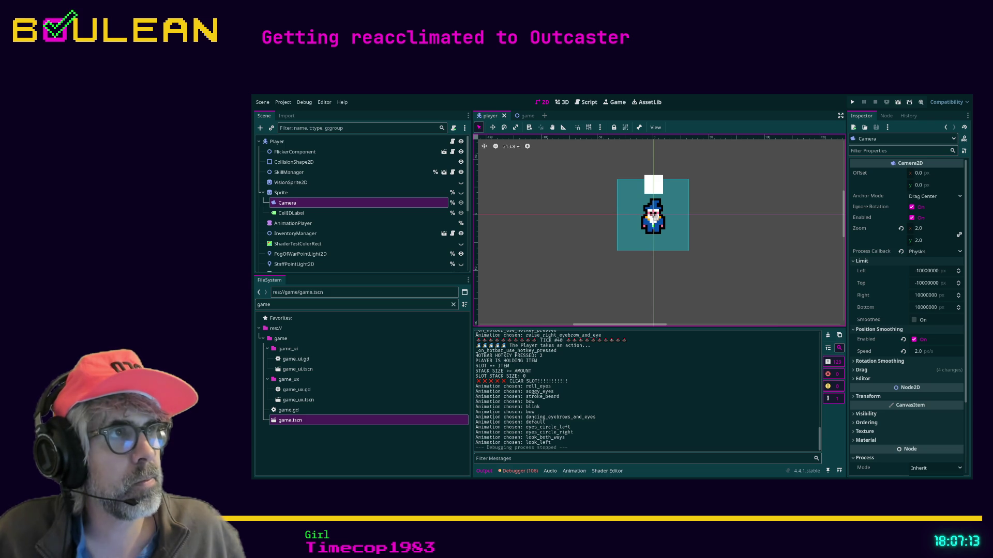
left_click(901, 228)
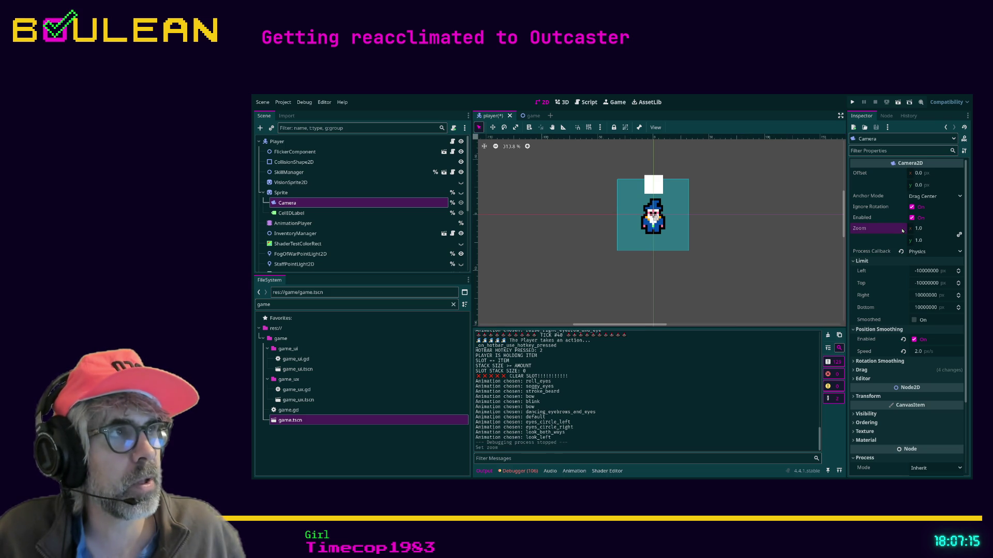
Step: Enter 2.0 as the Camera's Zoom x value, restoring 2.0 zoom on both axes
left_click(943, 228)
type("2.0")
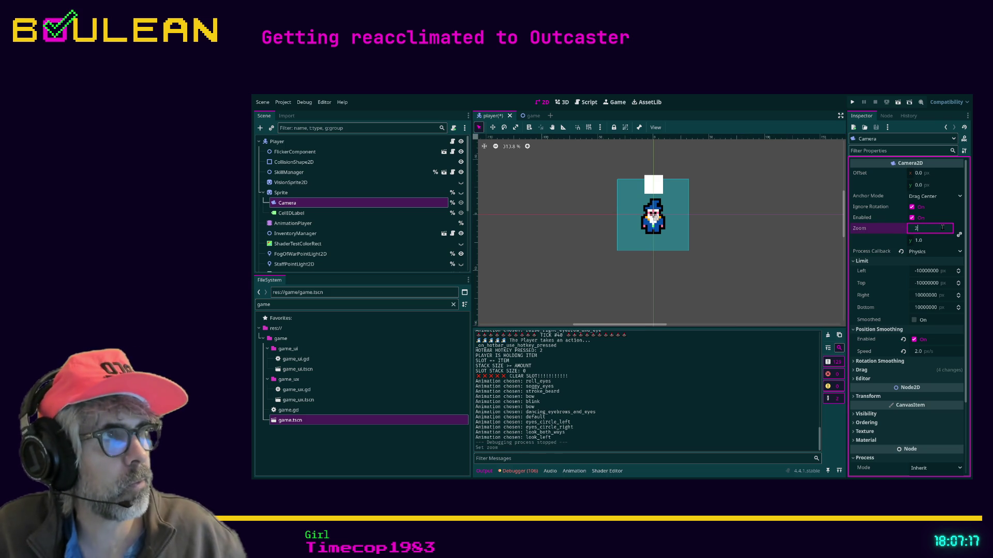
key("Return")
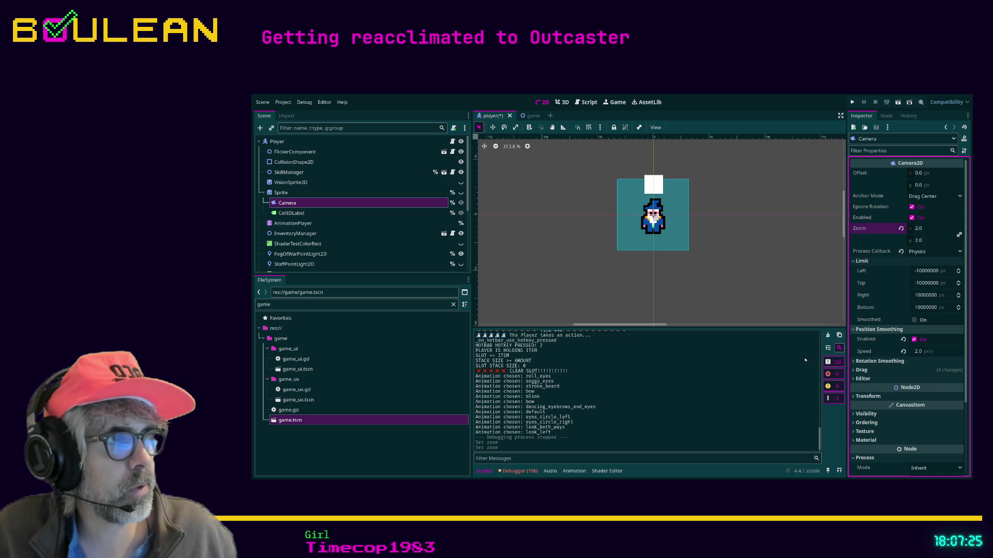
Step: Expand and collapse the Camera's Drag and Visibility sections to review their settings
left_click(854, 371)
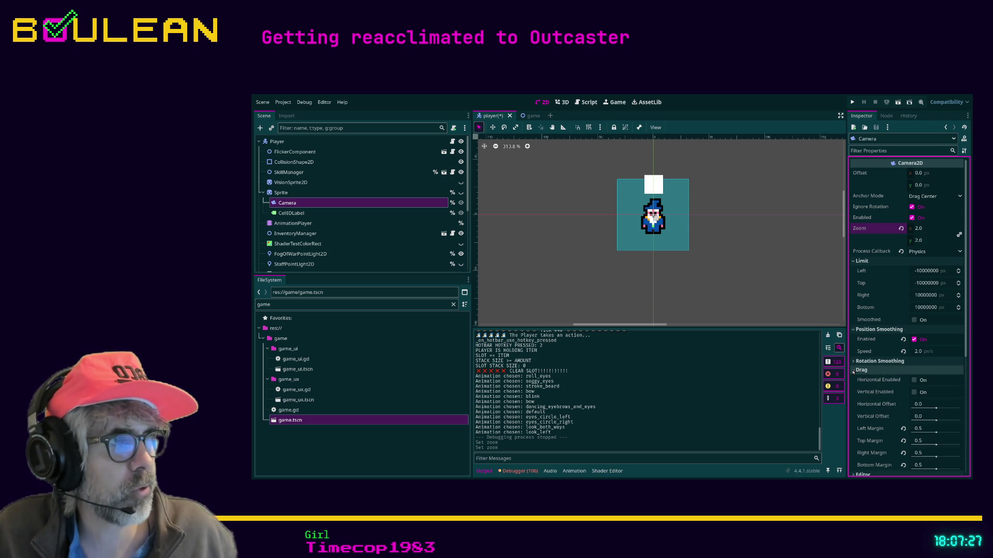
left_click(854, 370)
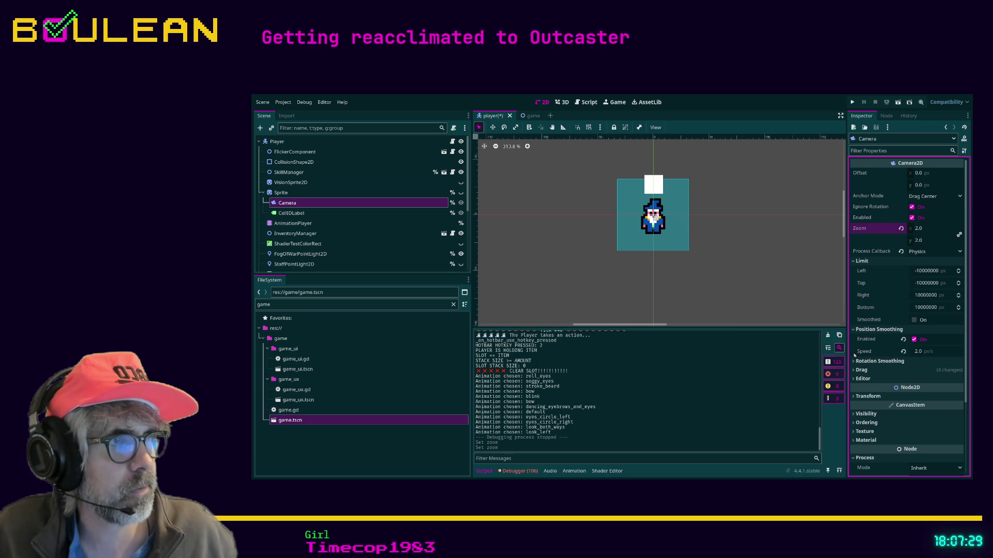
scroll(855, 356, "down", 2)
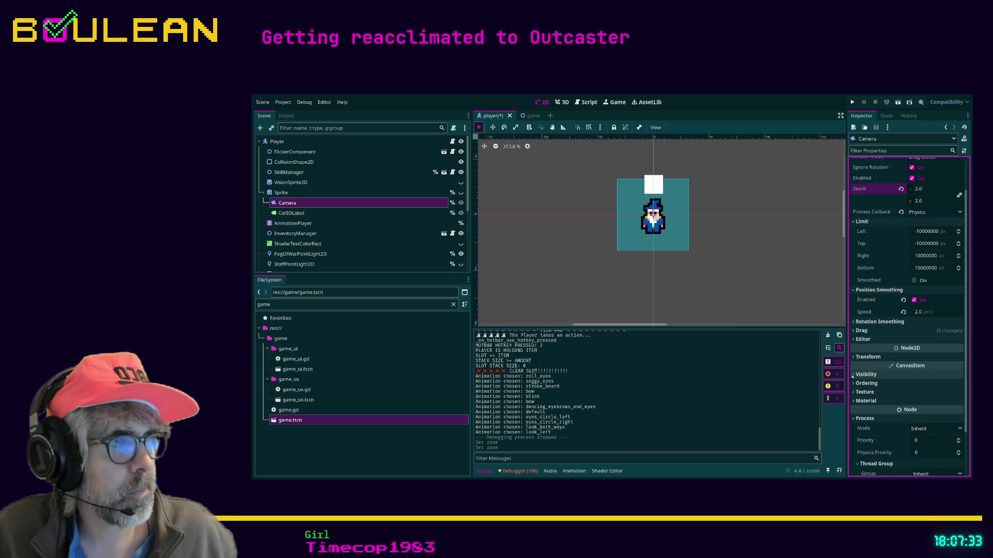
left_click(852, 375)
left_click(852, 375)
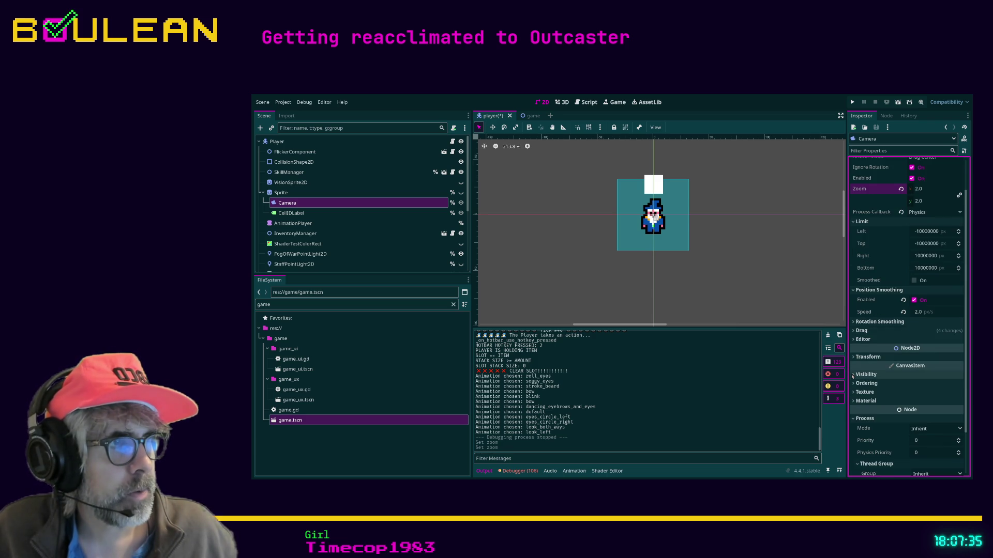
scroll(852, 377, "down", 3)
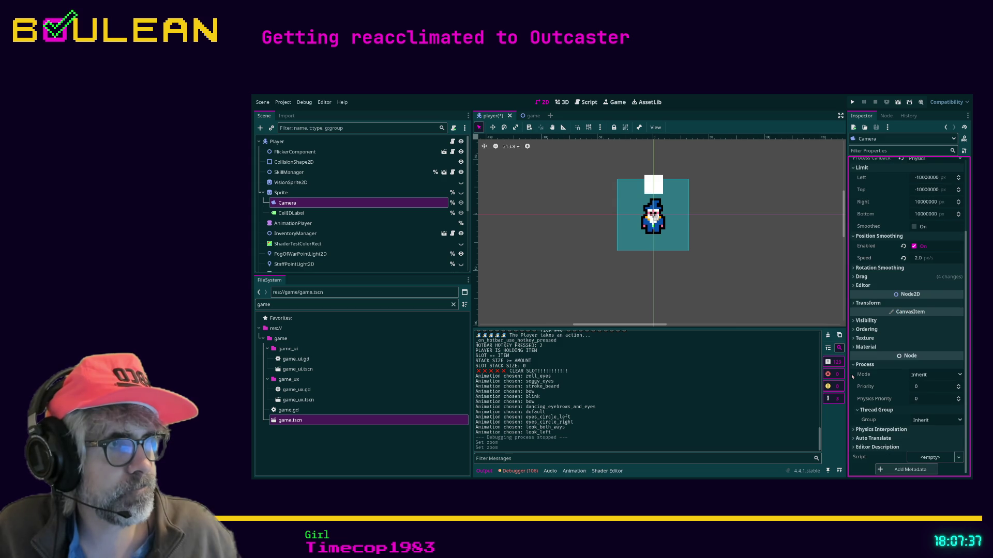
scroll(853, 376, "up", 5)
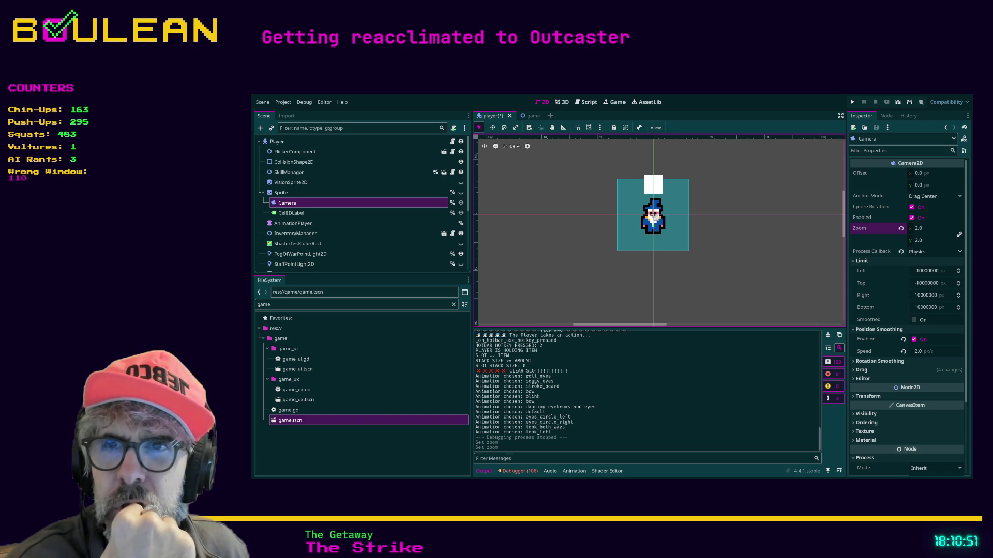
Step: Filter the Camera's properties for 'current', clear the filter, then view the Sprite and Player root properties
left_click(884, 150)
type("current")
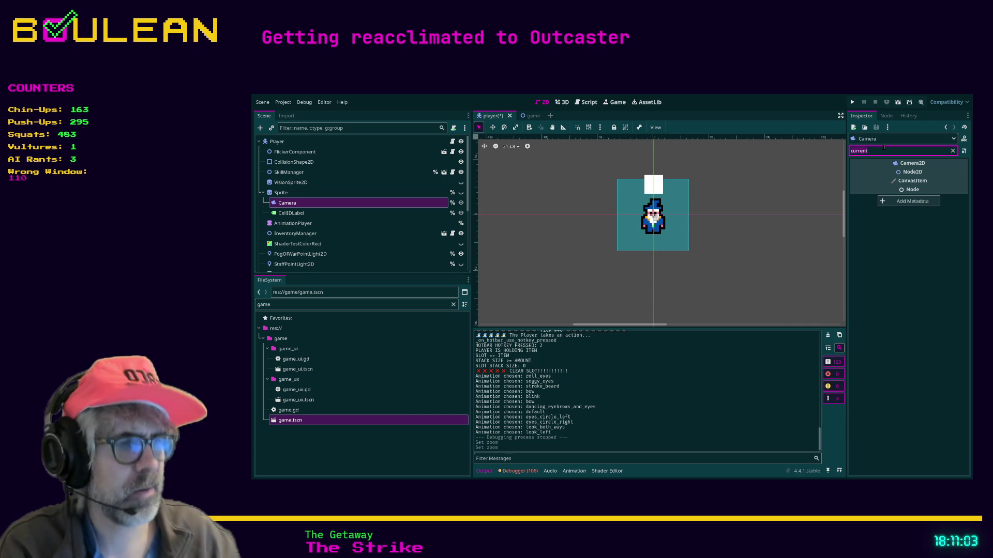
key("ctrl+a")
key("BackSpace")
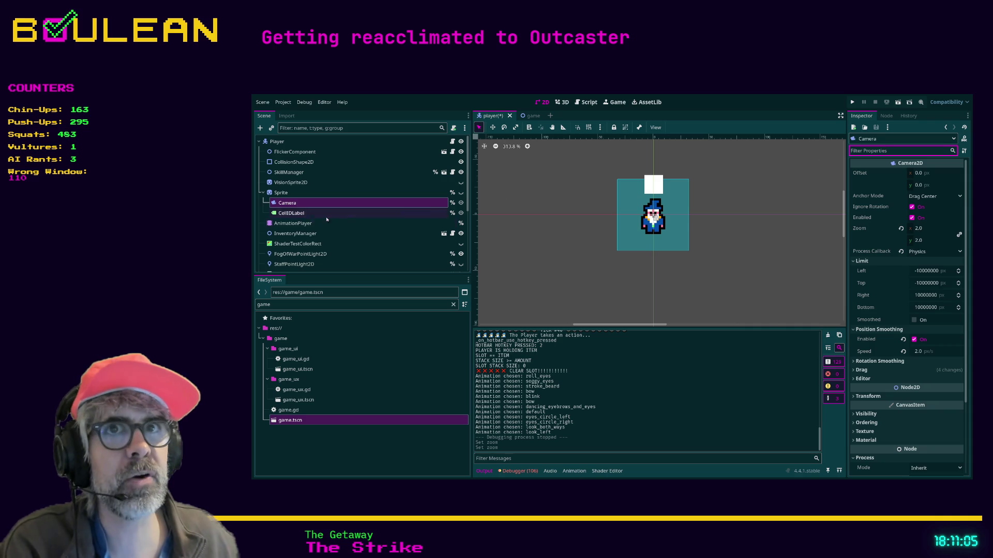
left_click(305, 192)
left_click(298, 142)
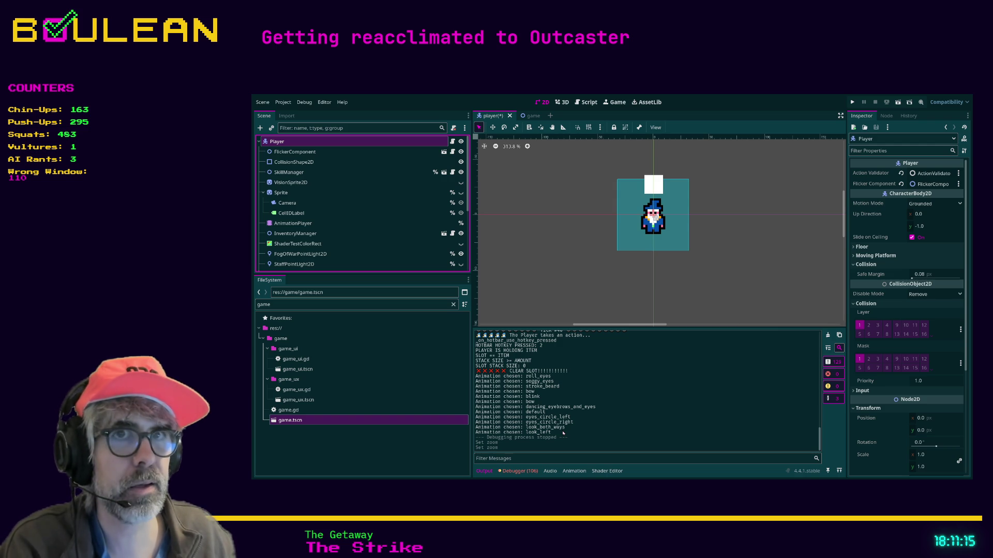
key("ctrl+shift+z")
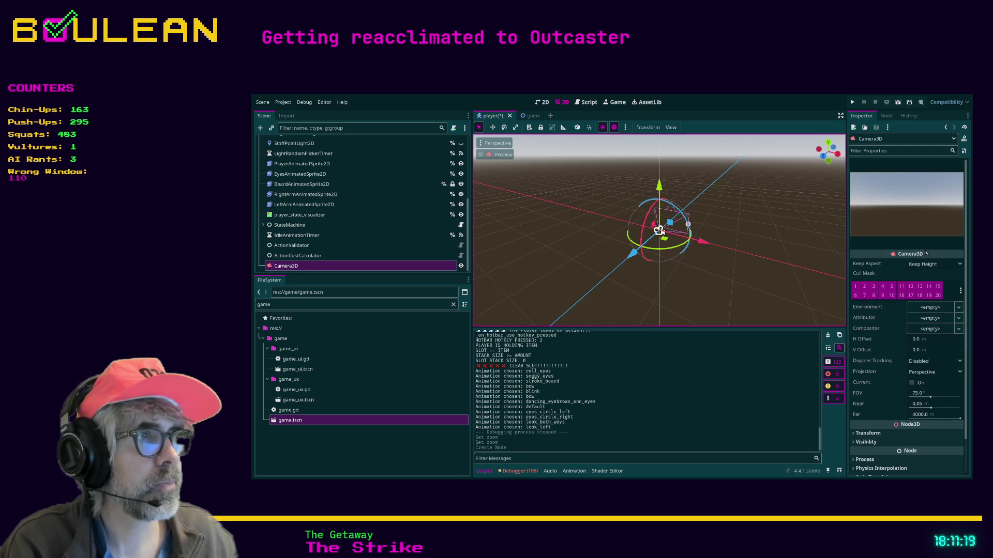
left_click(912, 383)
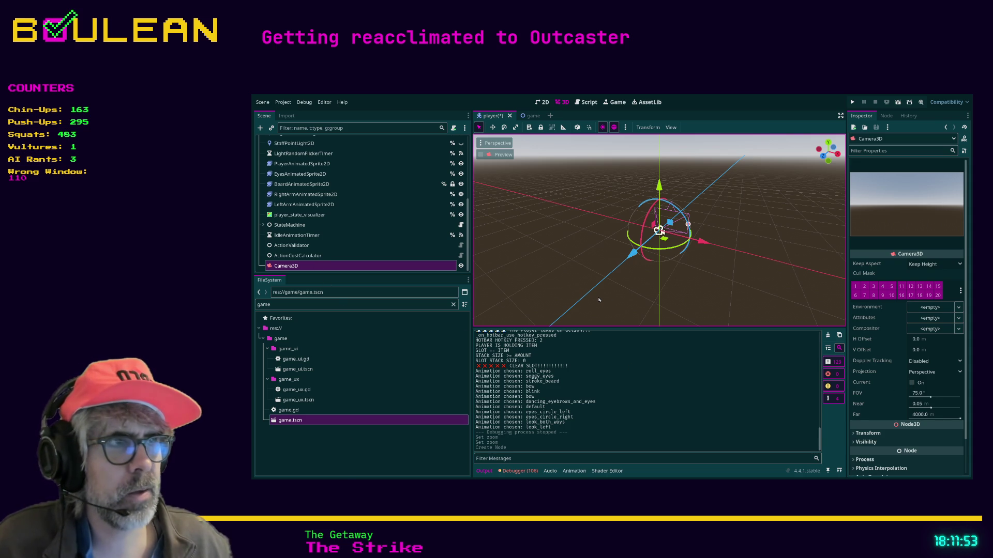
key("Delete")
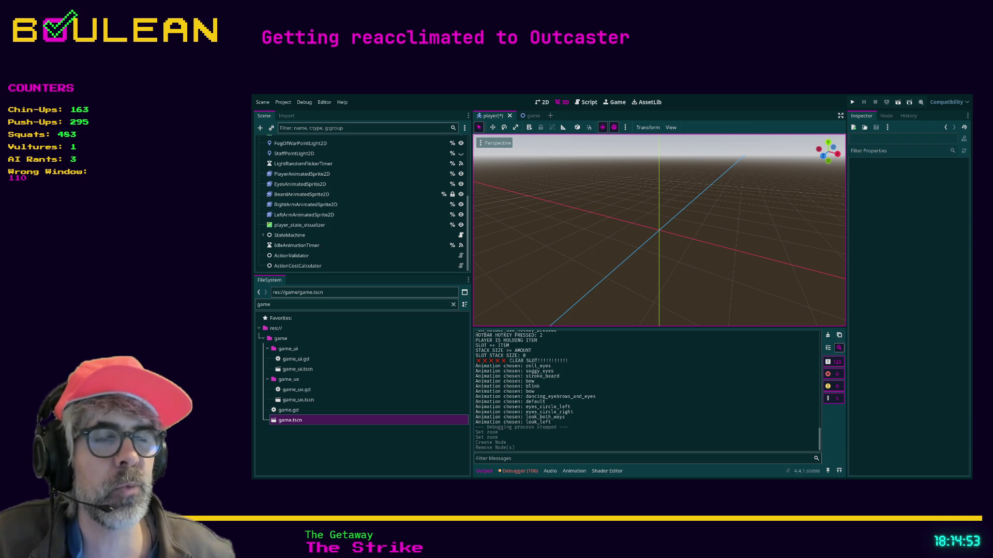
scroll(464, 190, "up", 4)
scroll(465, 189, "up", 2)
scroll(463, 222, "down", 6)
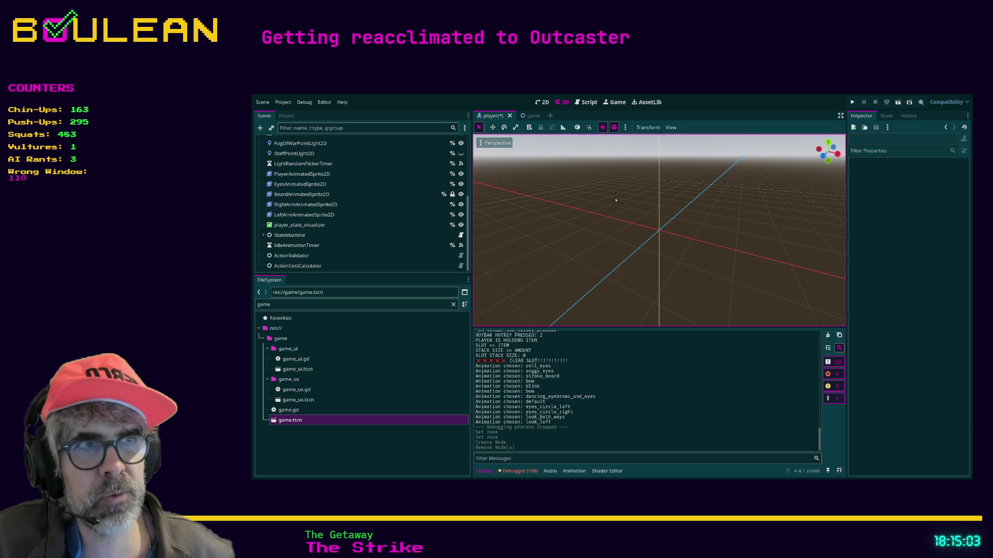
scroll(331, 181, "up", 5)
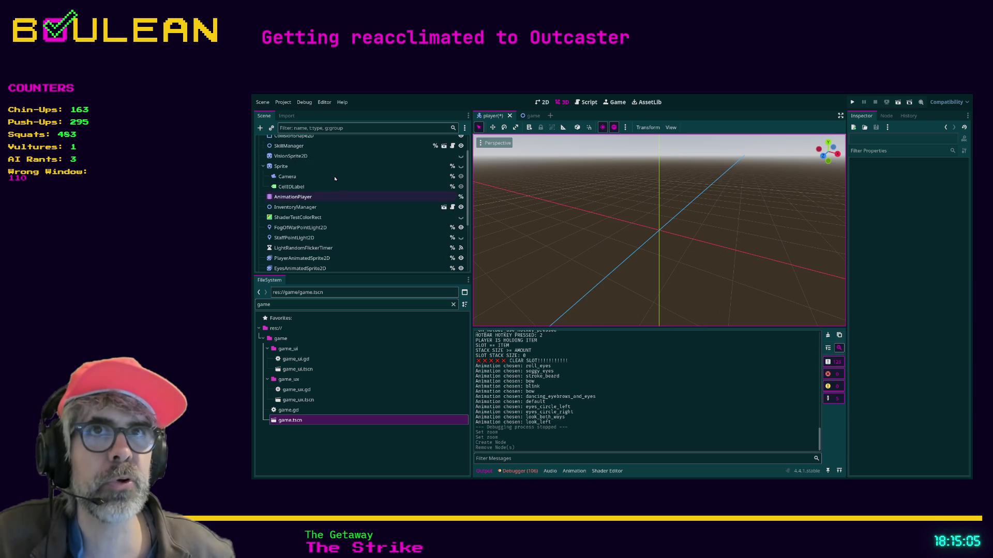
left_click(277, 142)
scroll(346, 209, "down", 5)
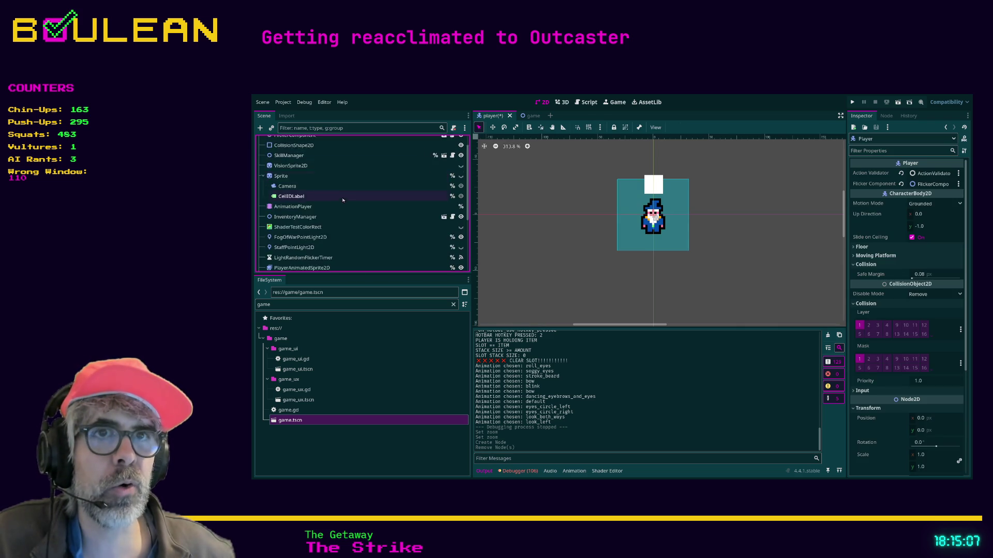
Step: Re-add and delete the Camera3D node, then select the Camera2D node to view its properties
scroll(346, 210, "up", 3)
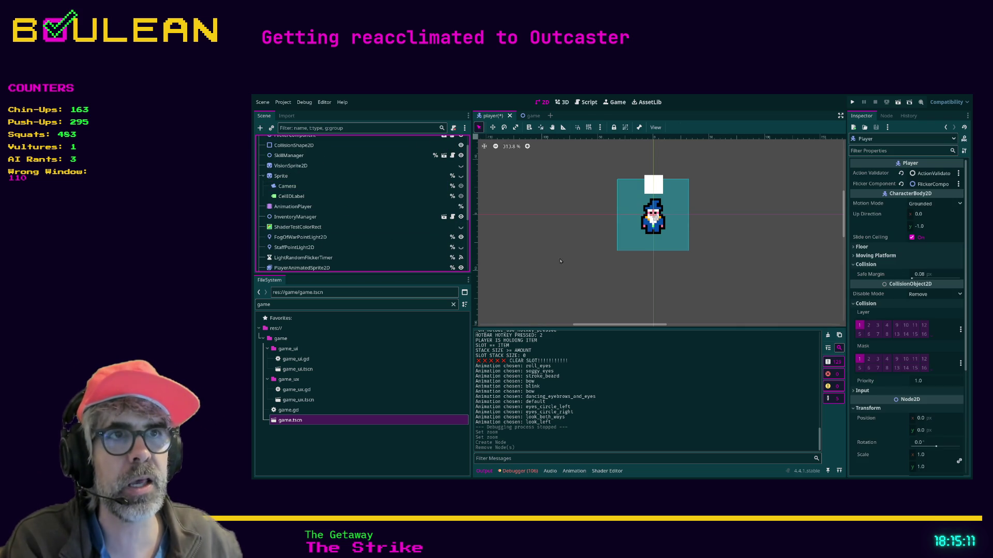
key("ctrl+z")
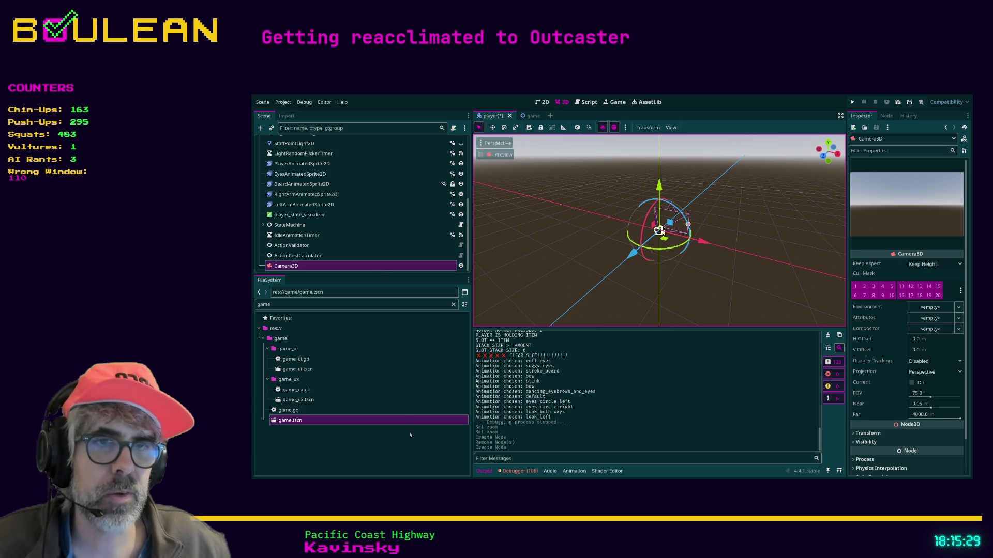
key("Delete")
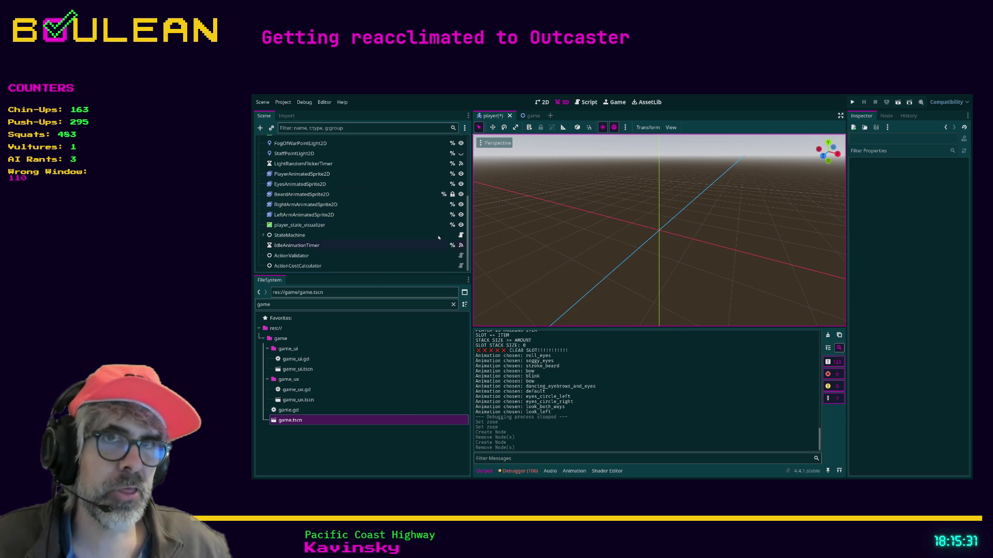
scroll(365, 188, "up", 5)
left_click(423, 205)
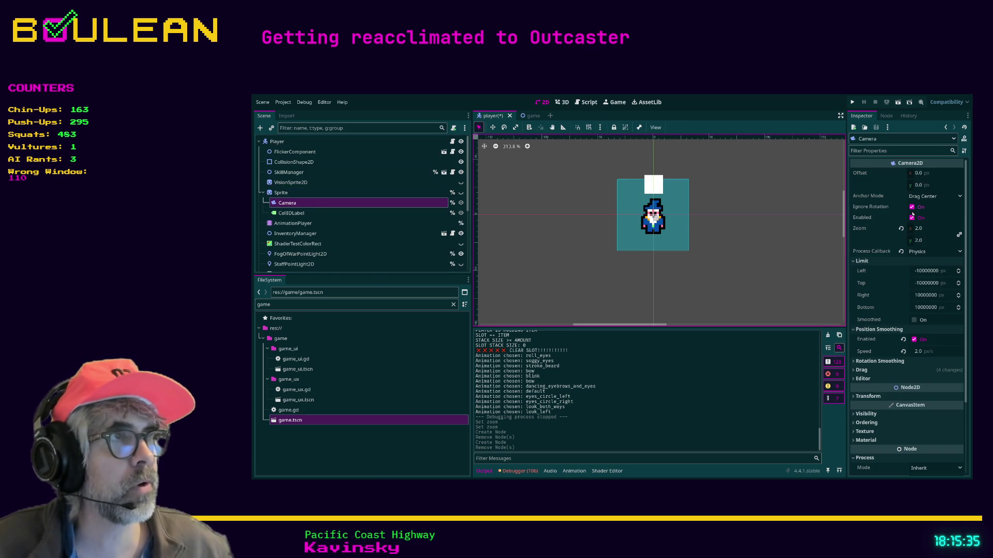
Step: Toggle the Camera2D Enabled checkbox off and on twice, leaving it enabled, then open a new browser tab
left_click(917, 220)
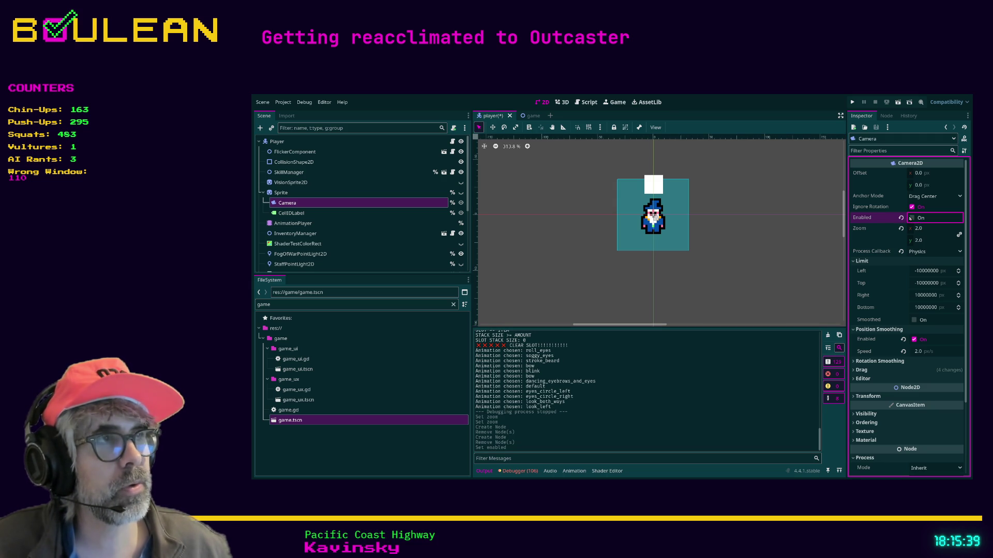
left_click(901, 221)
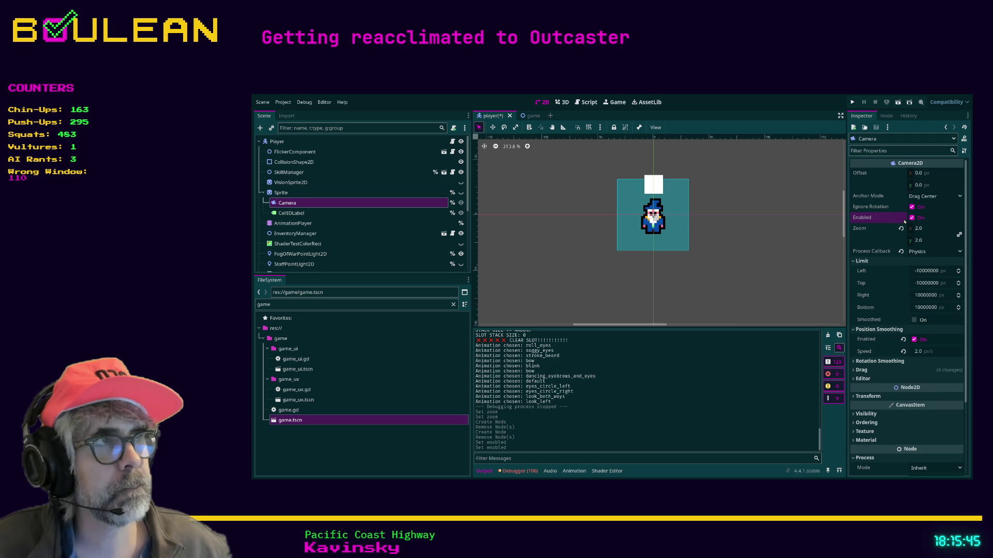
left_click(913, 219)
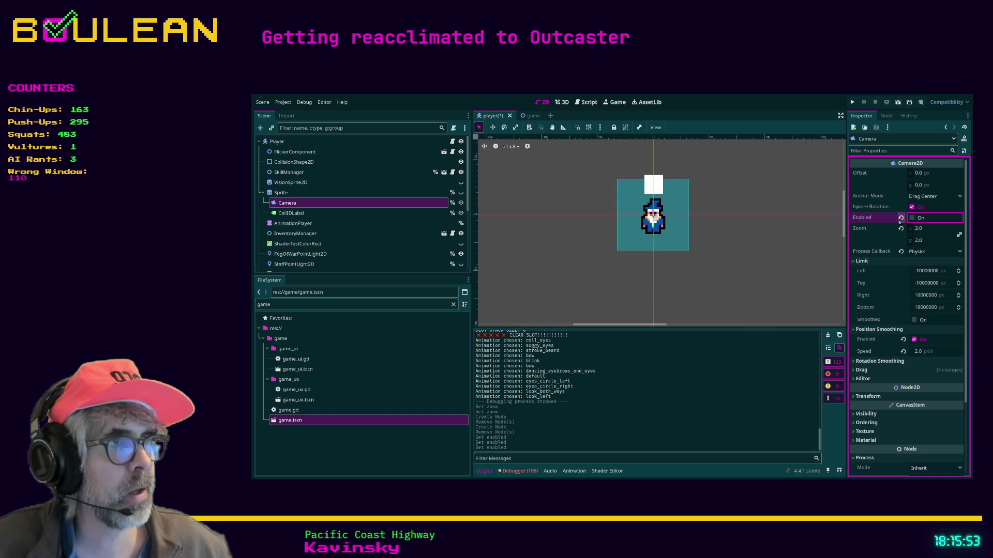
left_click(900, 219)
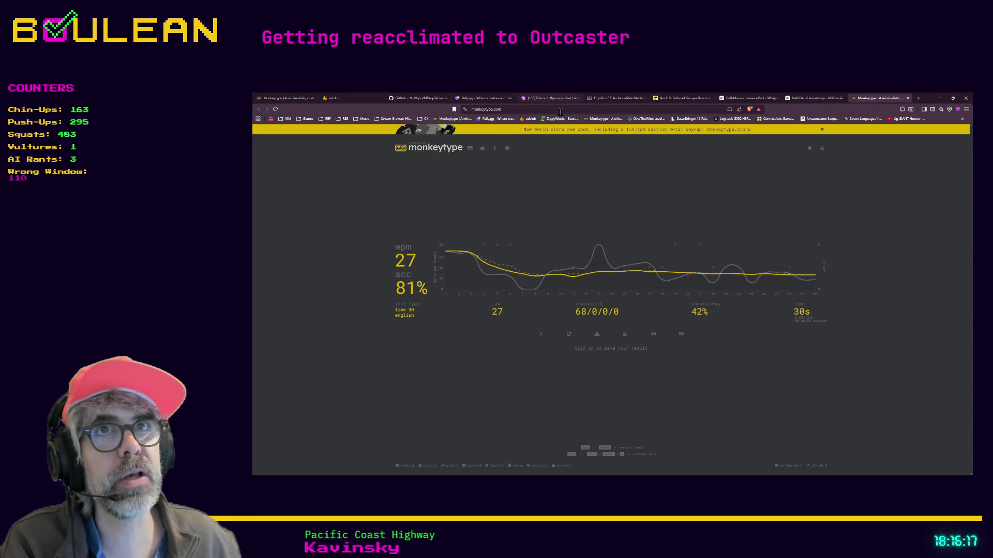
key("ctrl+t")
Step: Go to the streamer's twitch.tv clips page
type("t")
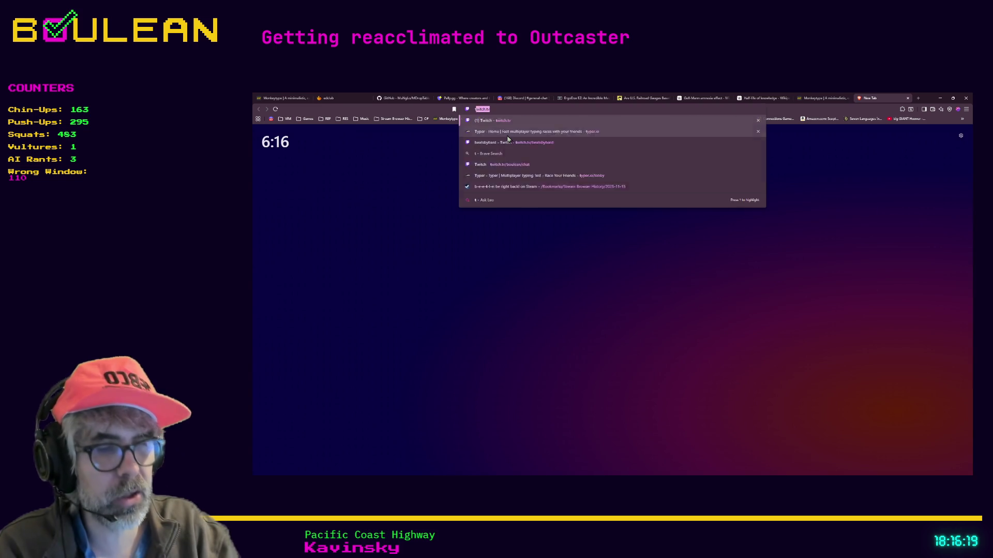
type("wit")
key("Right")
type("beatsby")
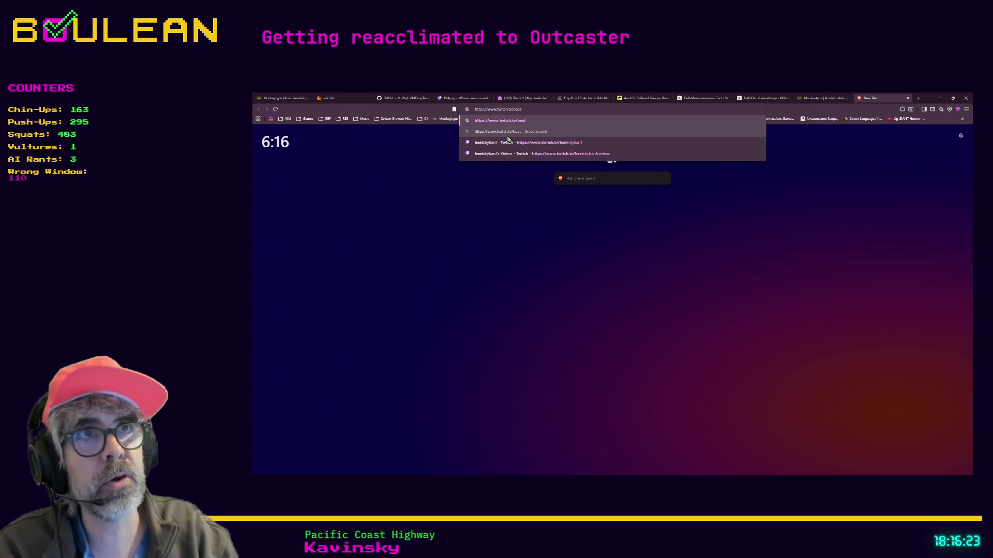
key("BackSpace")
key("BackSpace")
key("BackSpace")
type("oule")
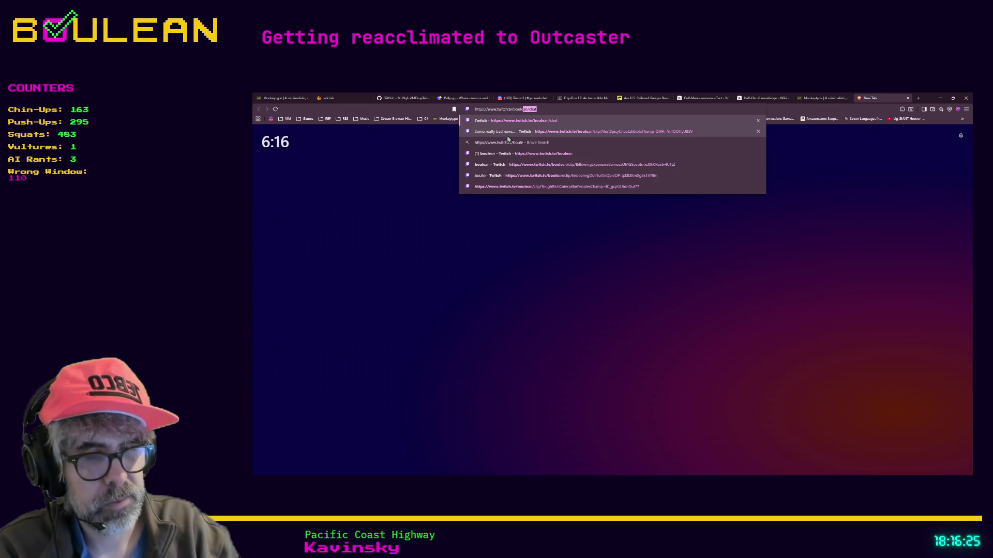
type("an/clips")
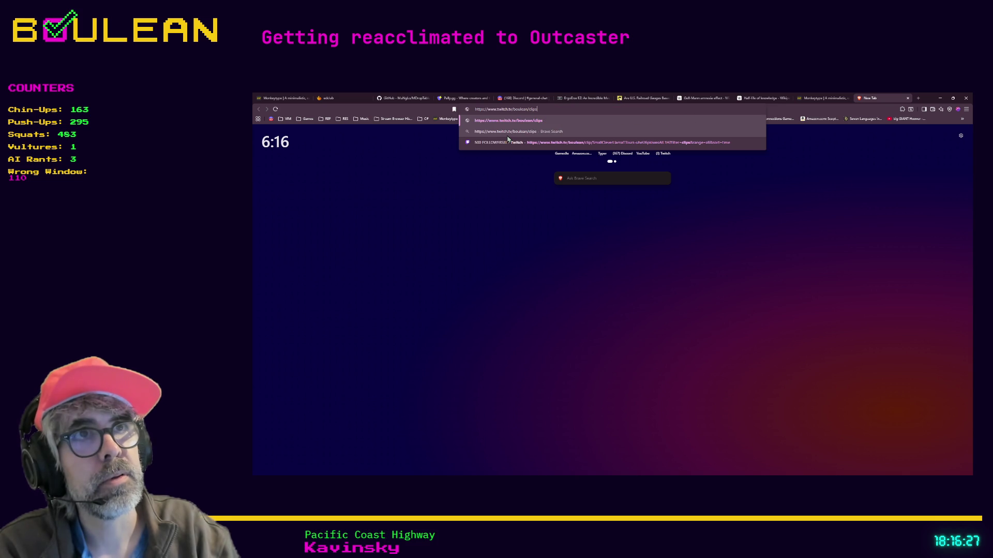
key("Return")
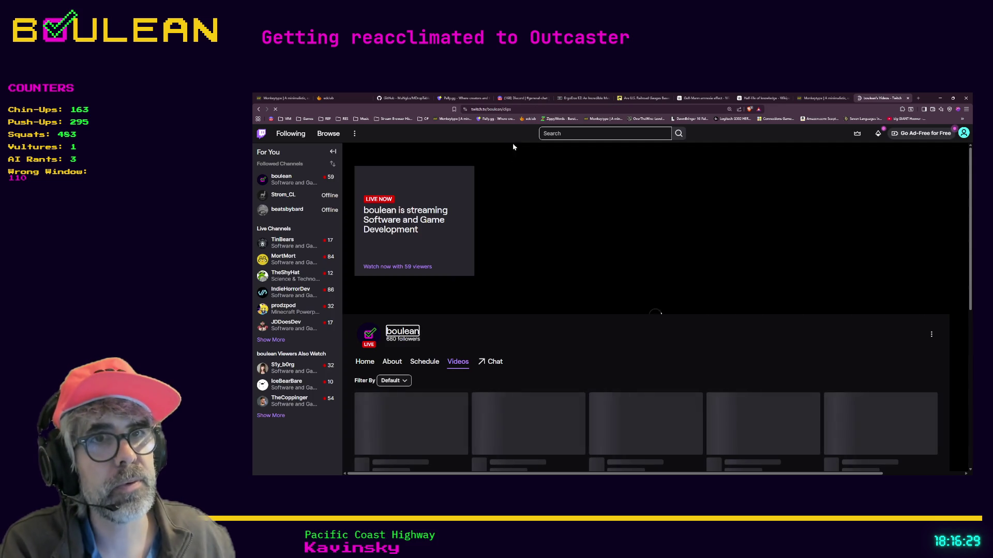
Step: Show only the channel's clips and browse the Popular Clips grid, leaving the time range unchanged
scroll(550, 242, "down", 2)
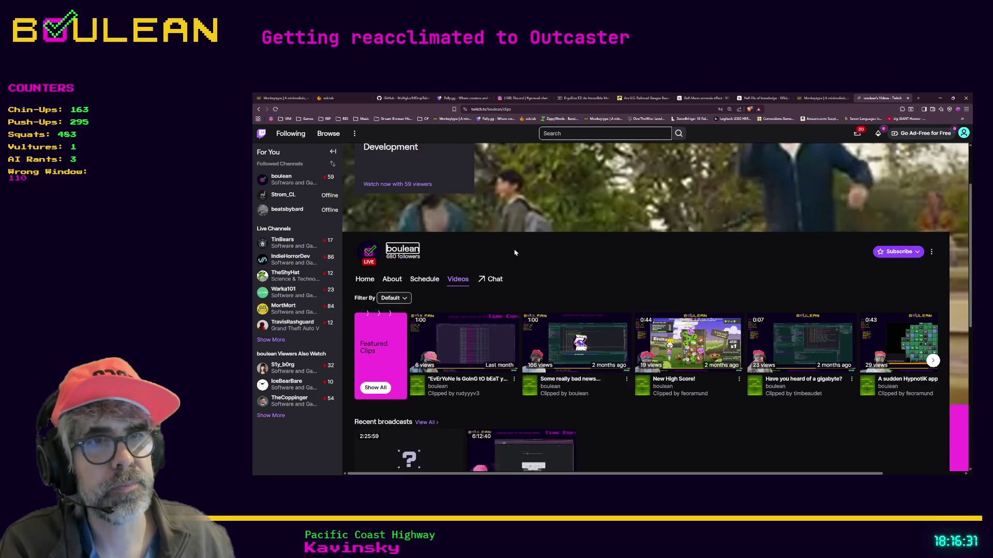
scroll(517, 249, "down", 1)
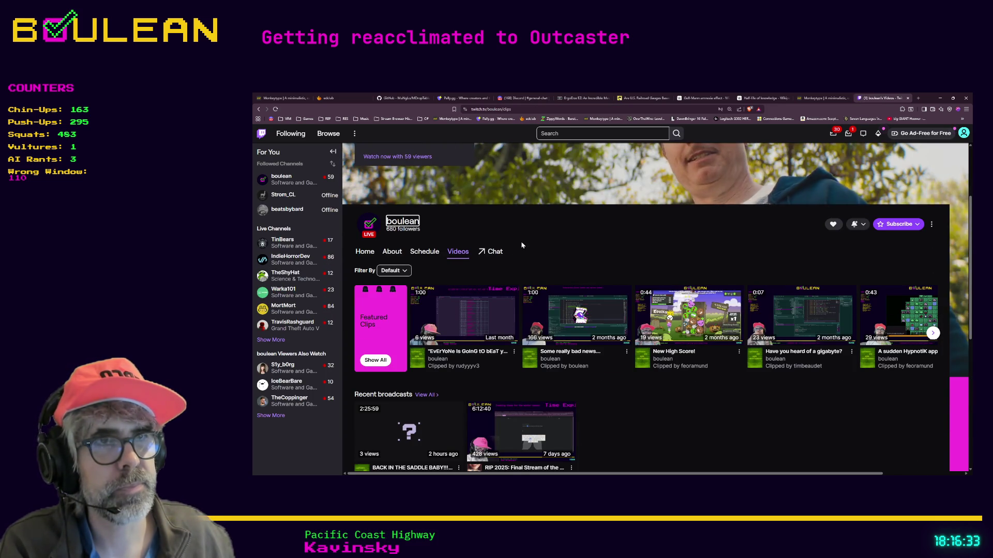
scroll(565, 249, "down", 1)
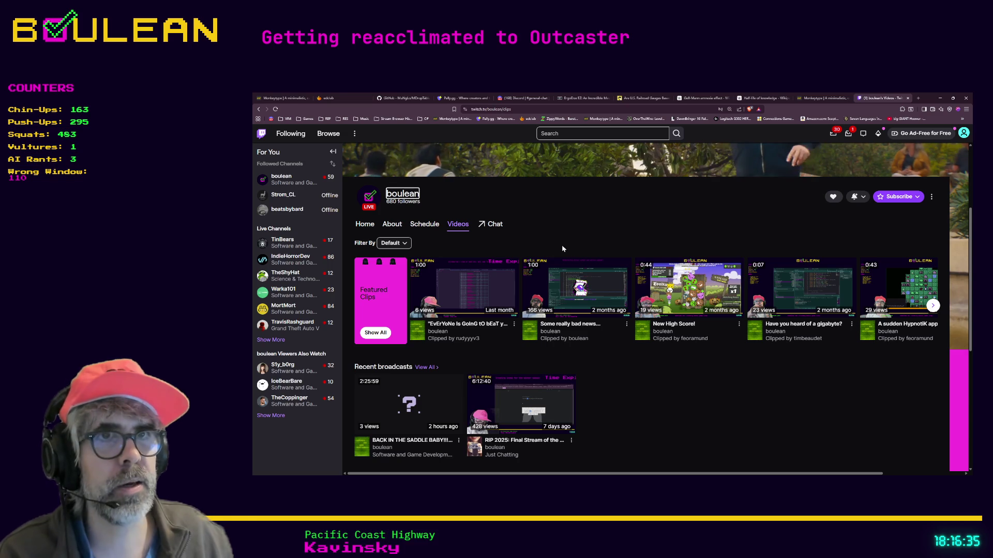
scroll(503, 242, "down", 1)
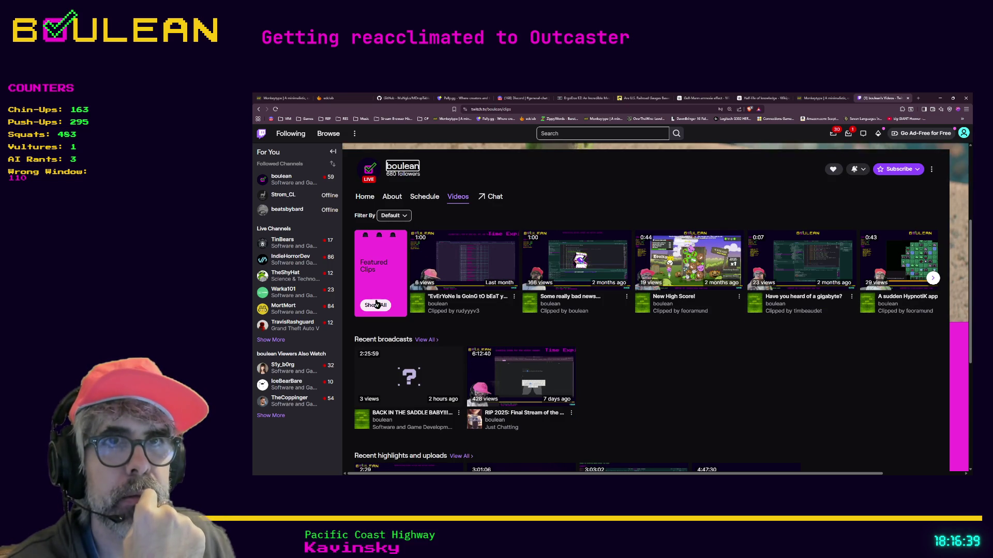
scroll(376, 304, "down", 6)
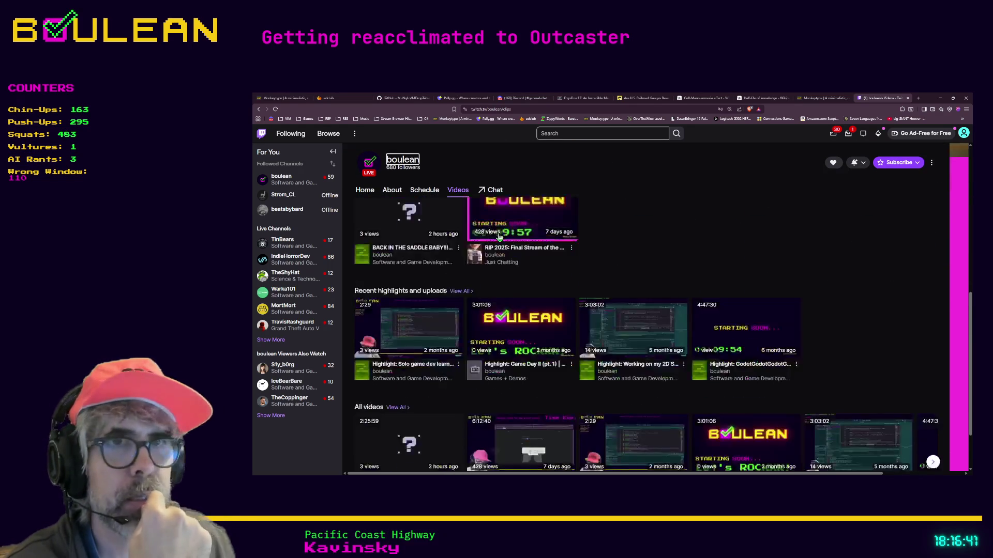
scroll(499, 237, "down", 2)
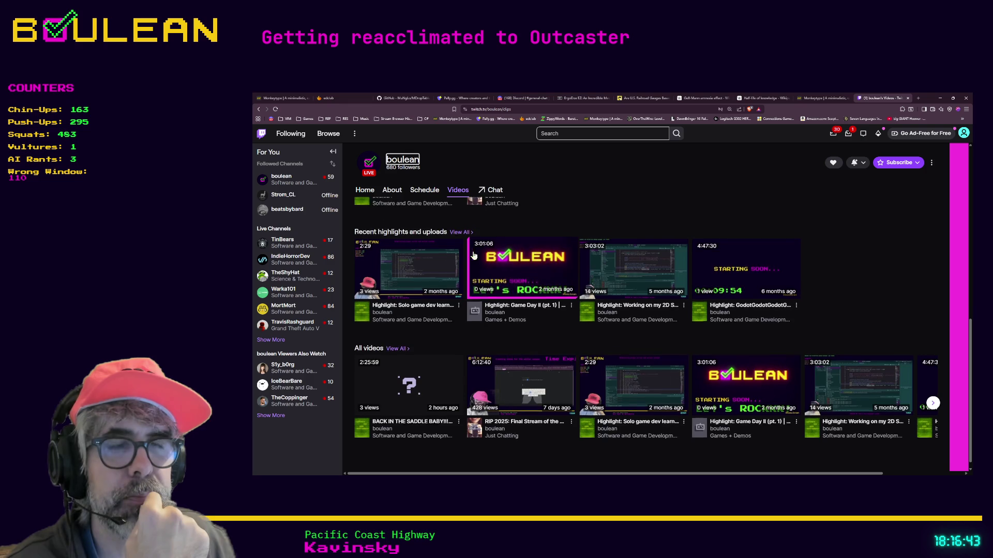
scroll(542, 285, "up", 5)
scroll(610, 310, "up", 2)
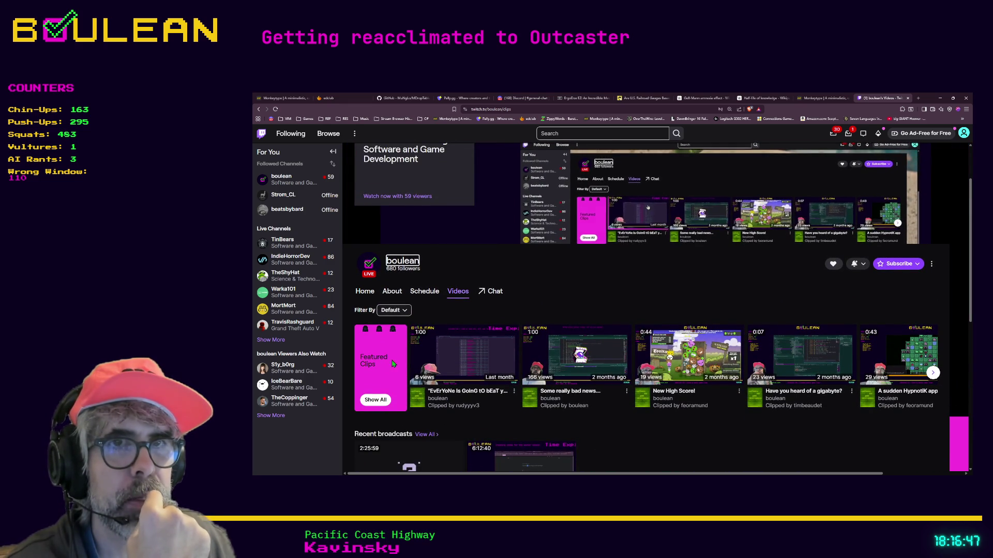
left_click(375, 400)
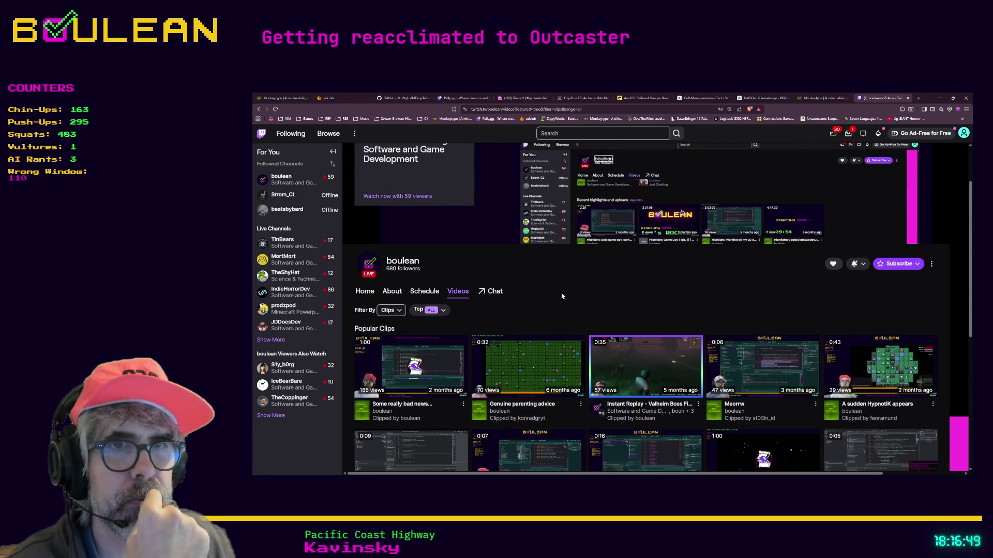
scroll(561, 296, "down", 1)
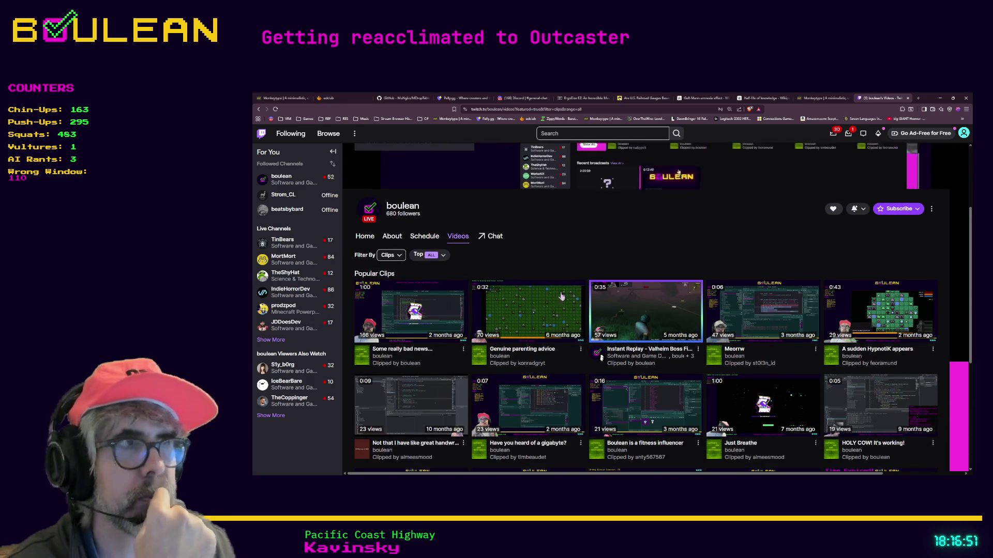
left_click(448, 257)
left_click(447, 256)
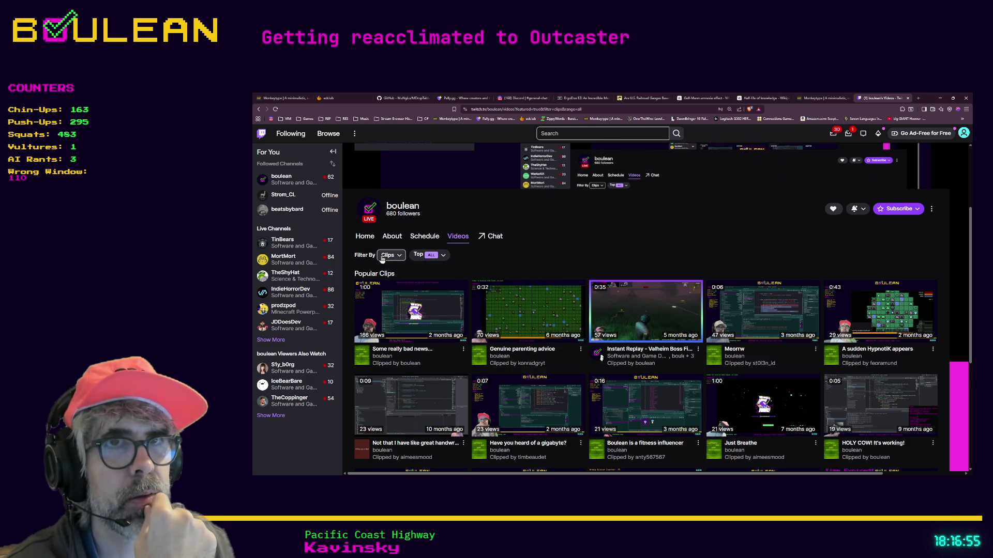
scroll(567, 257, "down", 1)
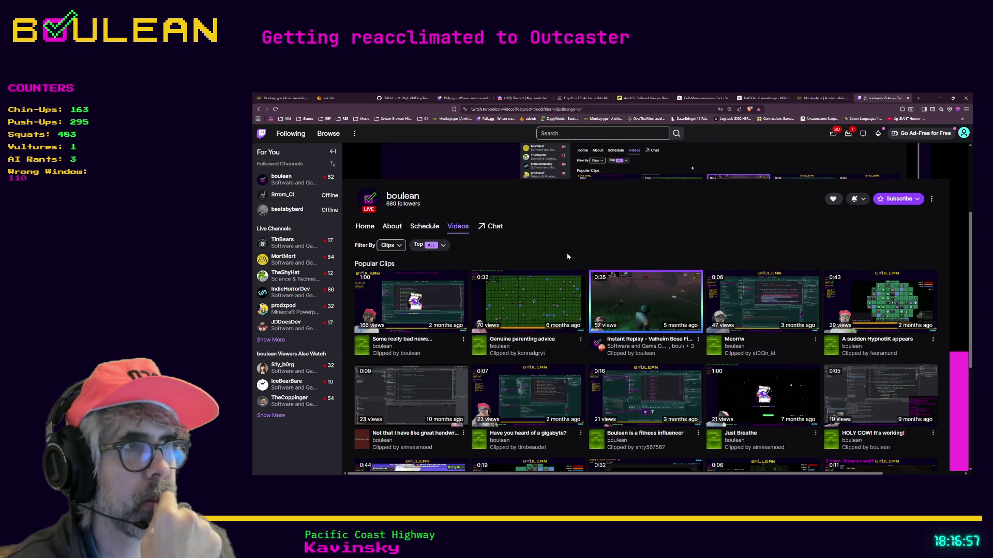
scroll(567, 256, "down", 5)
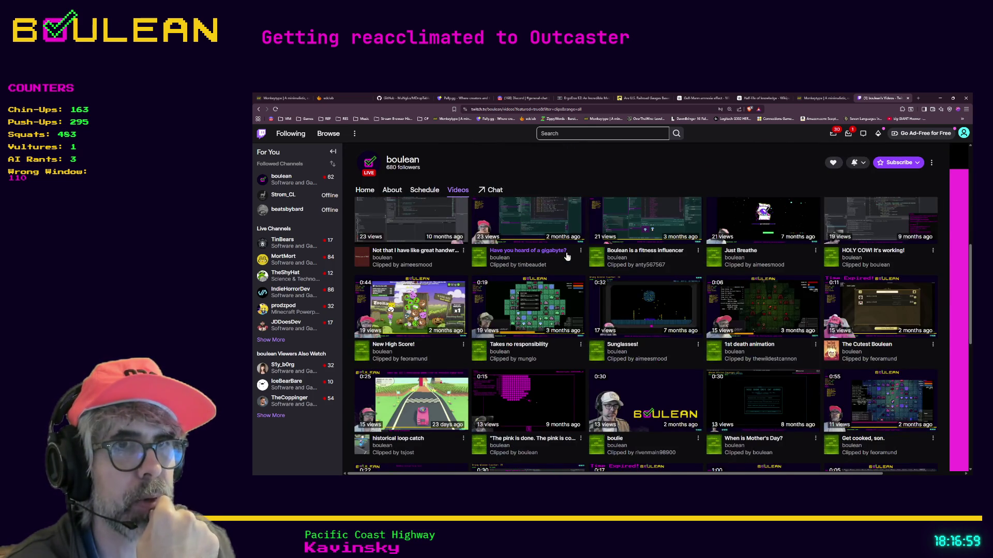
scroll(567, 256, "down", 1)
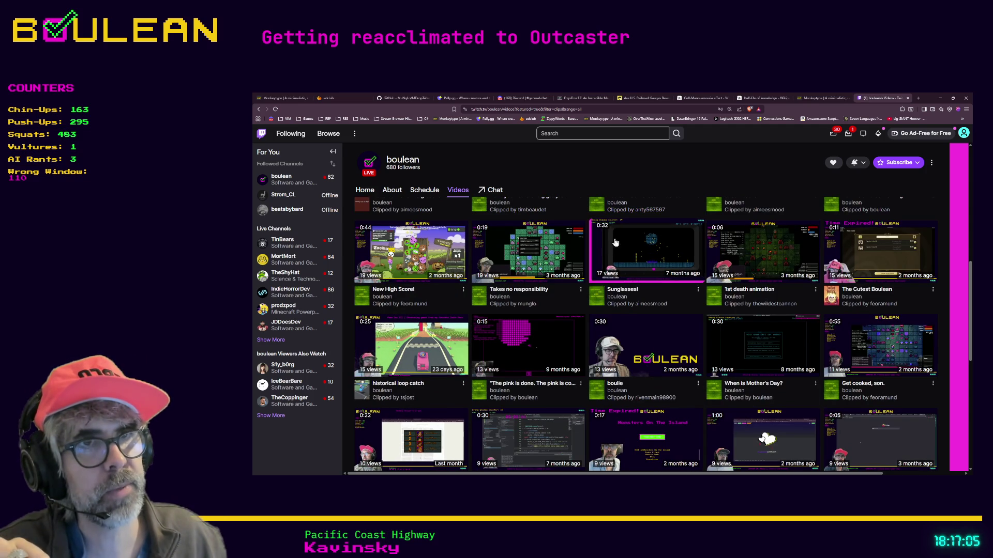
Step: Play the 'historical loop catch' clip, unmute it at full volume, pause it and go full screen
left_click(409, 338)
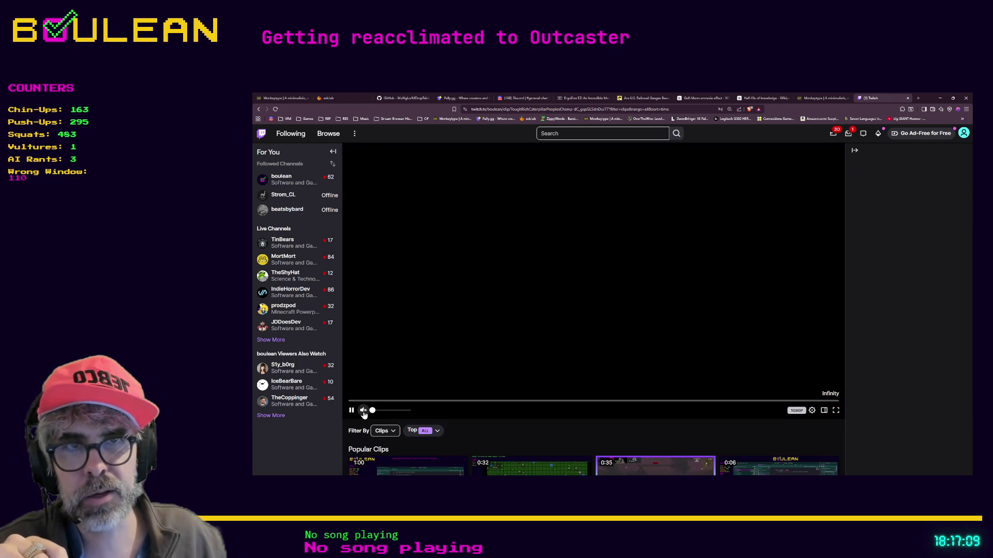
scroll(363, 414, "down", 3)
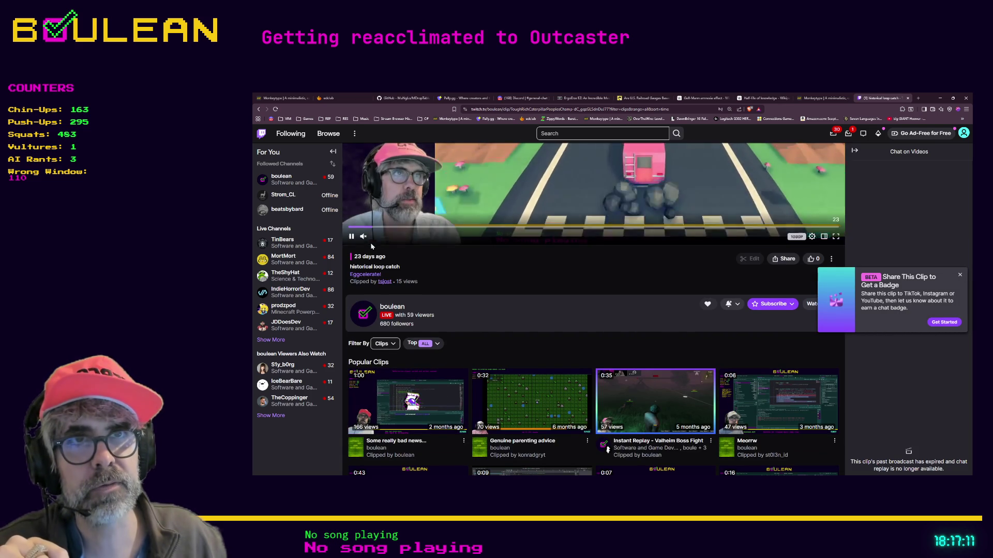
left_click(363, 236)
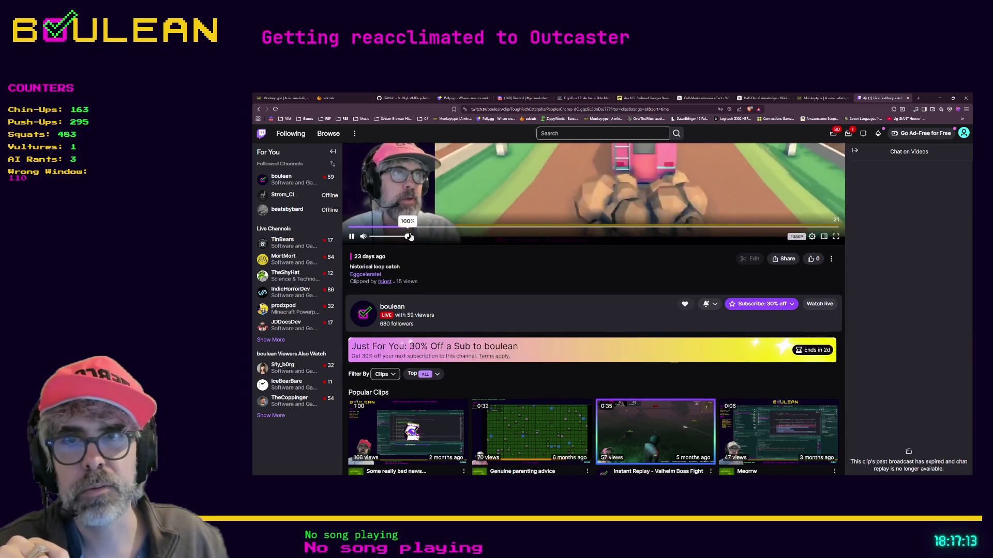
left_click(352, 237)
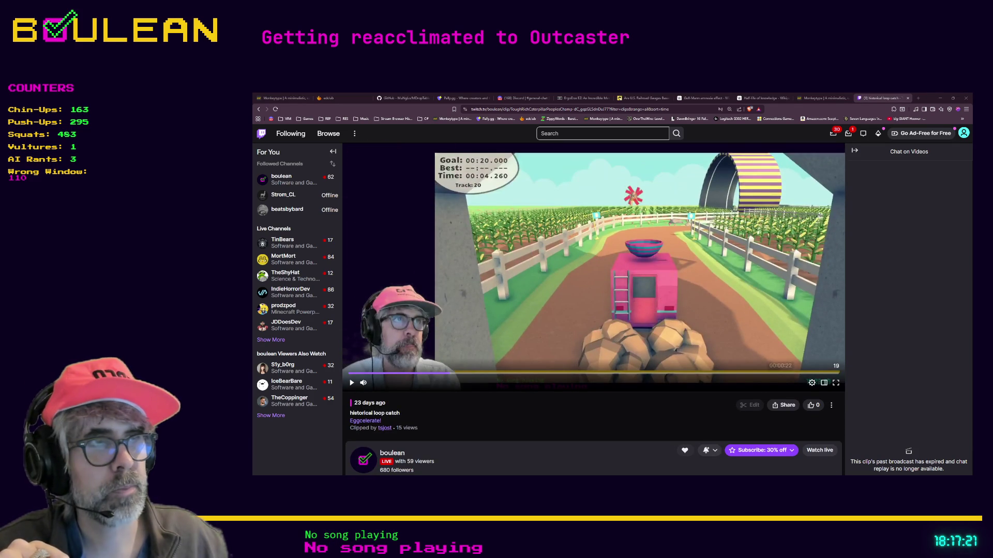
left_click(836, 383)
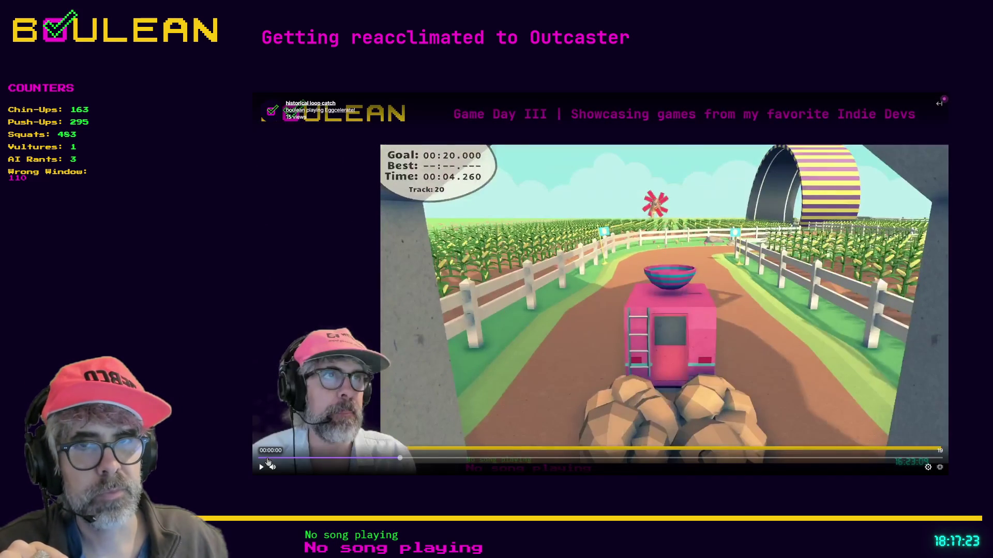
Step: Replay the Twitch clip from the start, pause on 'You Broke An Egg!', and exit fullscreen
left_click(268, 459)
left_click(261, 467)
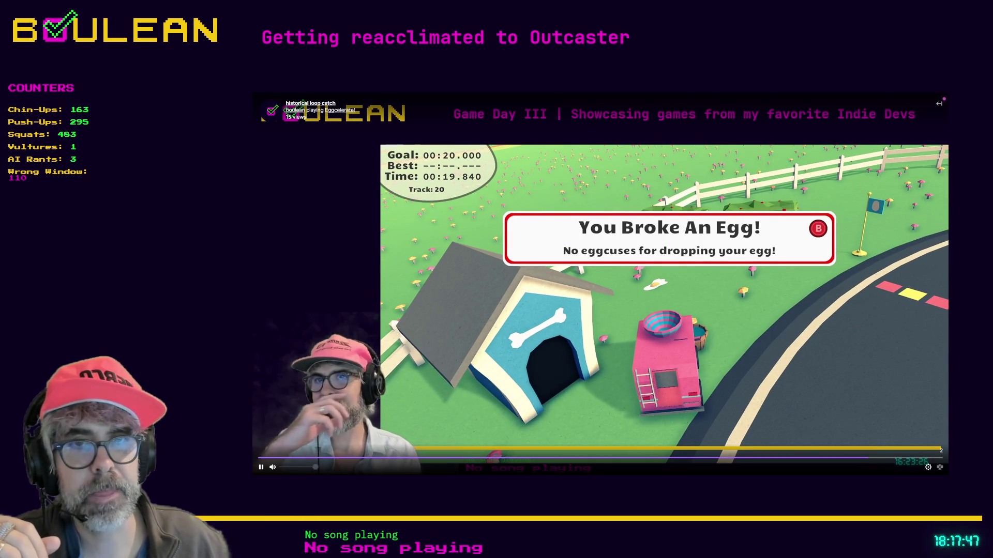
left_click(905, 455)
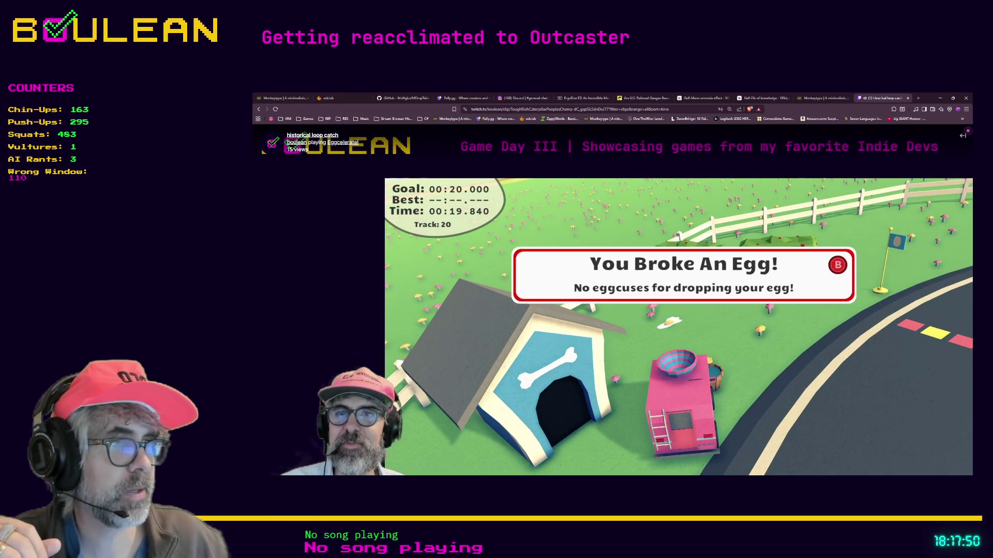
left_click(940, 467)
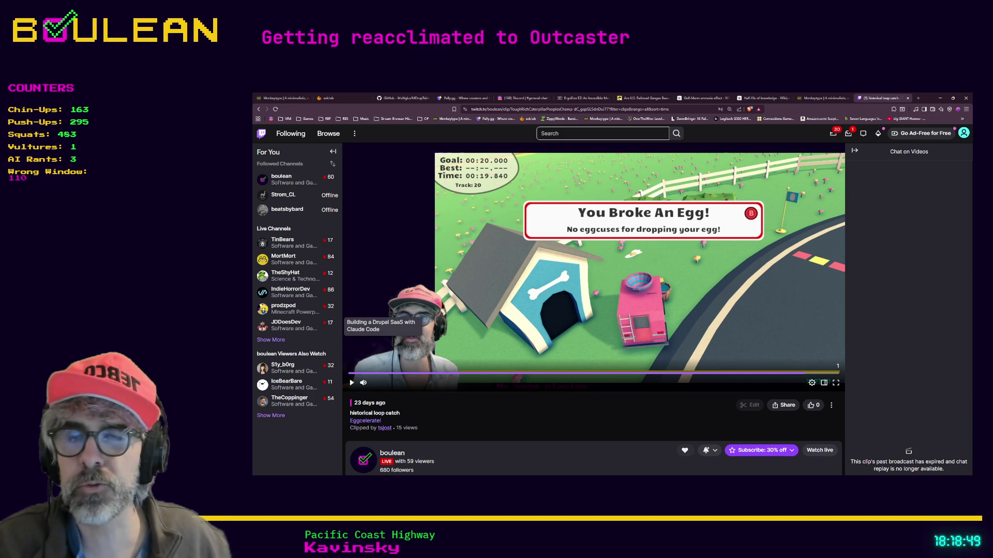
Step: Minimize the browser and bring the Godot editor back with the player scene
left_click(939, 99)
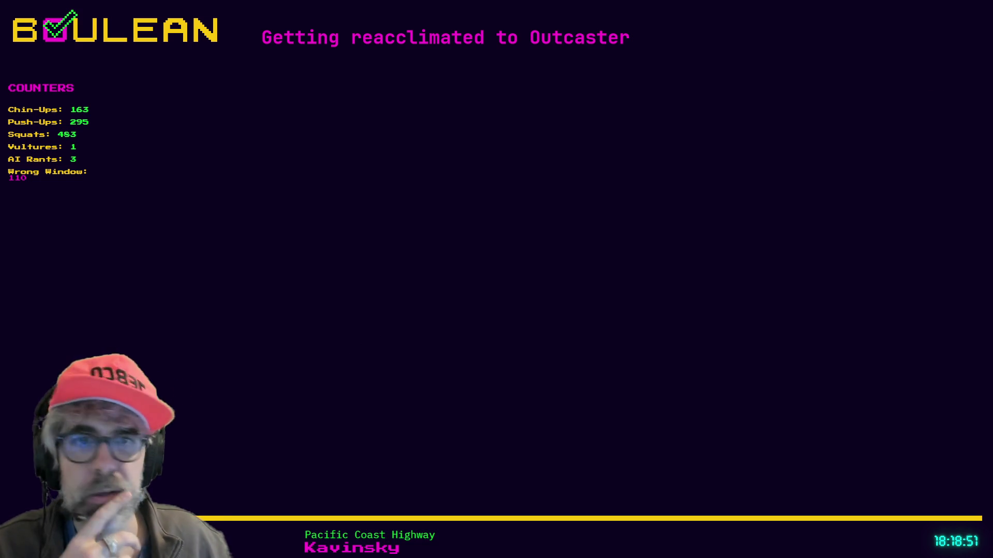
key("alt+Tab")
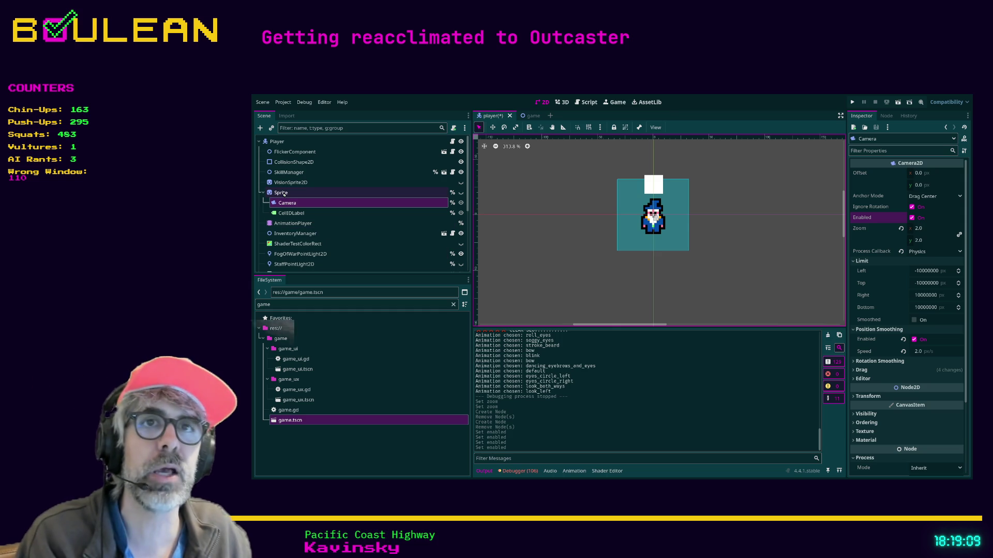
Step: Select the Player root node, then switch to the game.tscn scene tab
left_click(279, 141)
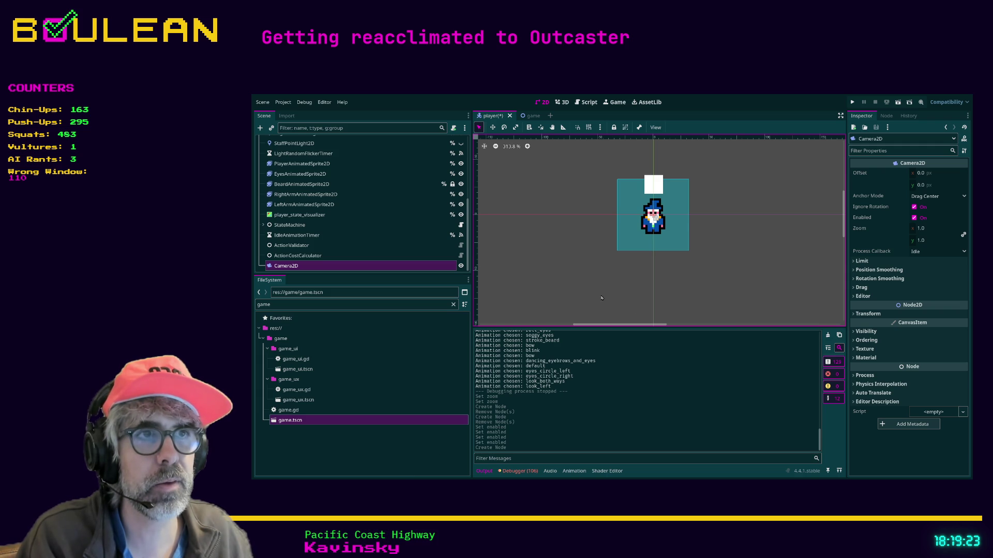
left_click(532, 116)
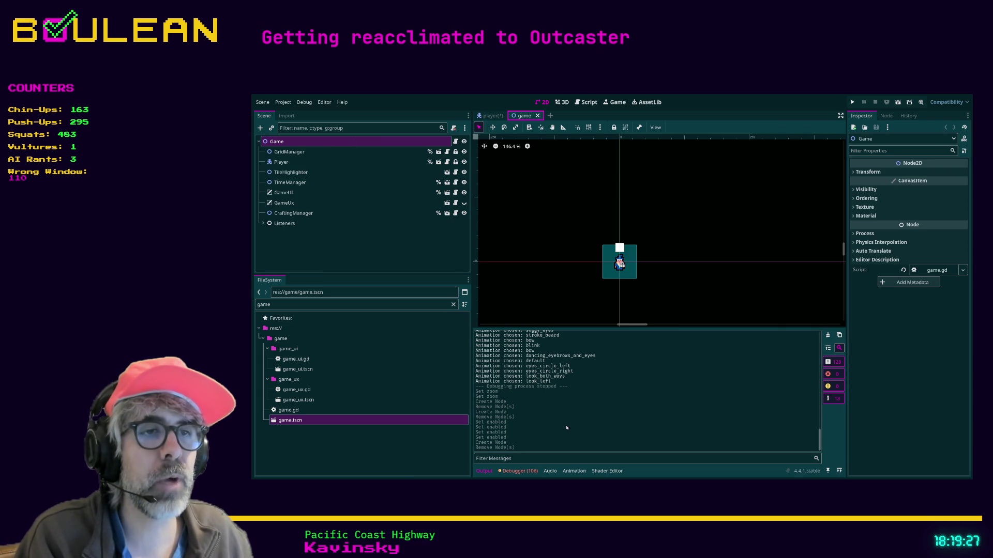
Step: Undo to restore Camera2D in the Game scene, save it, and save the player scene too
key("ctrl+z")
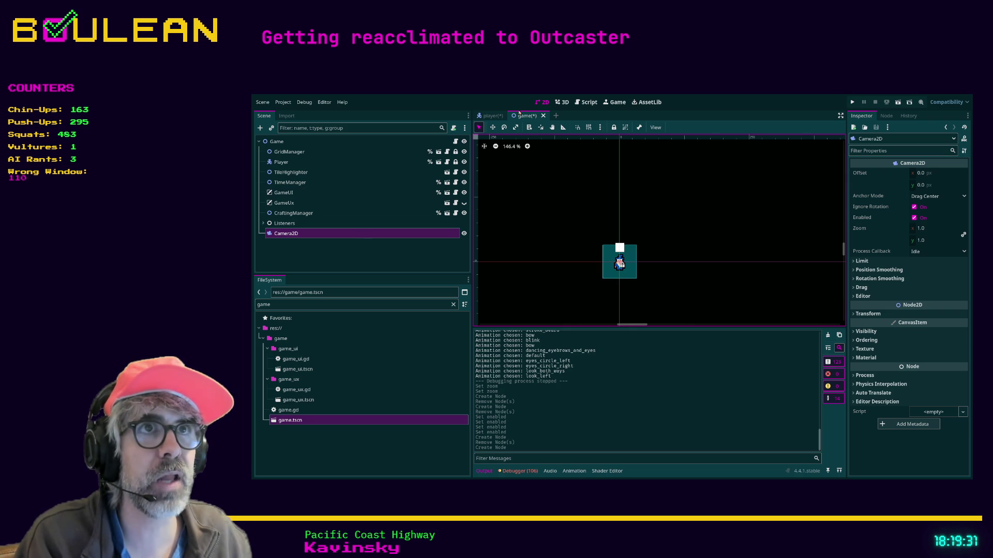
key("ctrl+s")
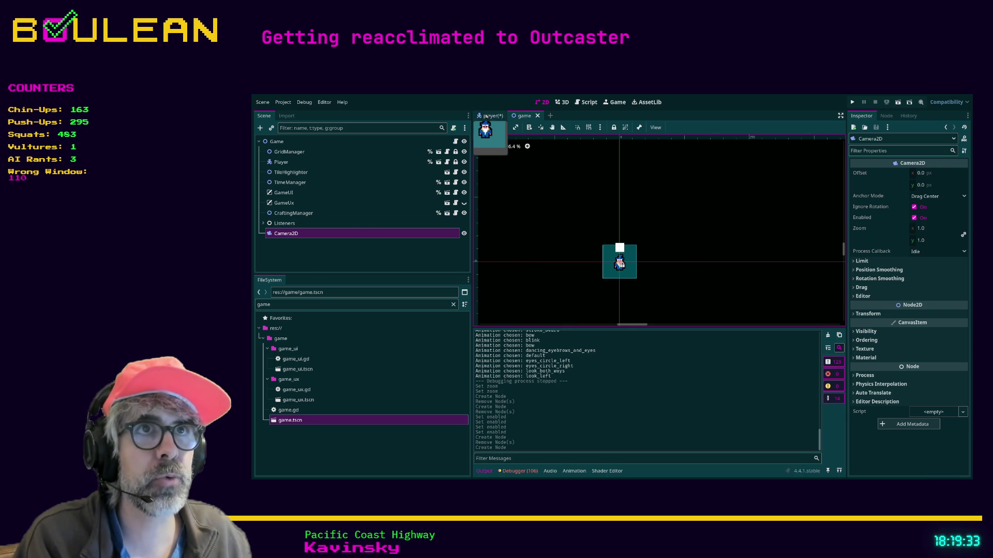
left_click(488, 116)
left_click(288, 202)
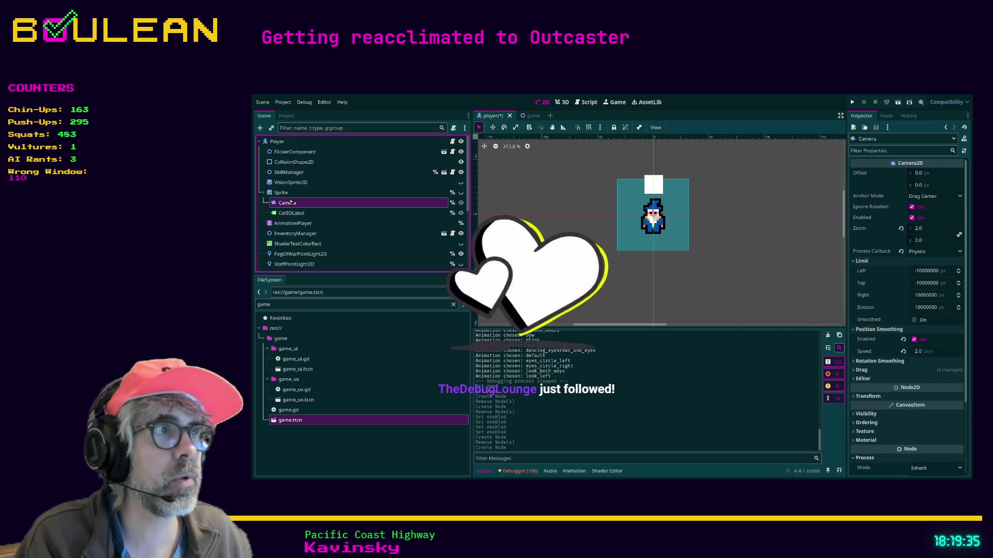
key("ctrl+s")
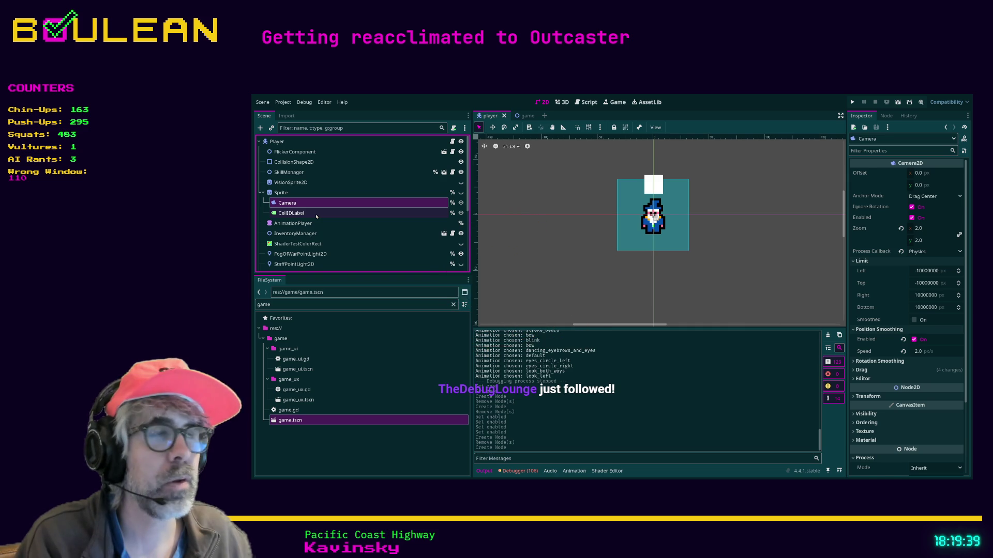
left_click(519, 114)
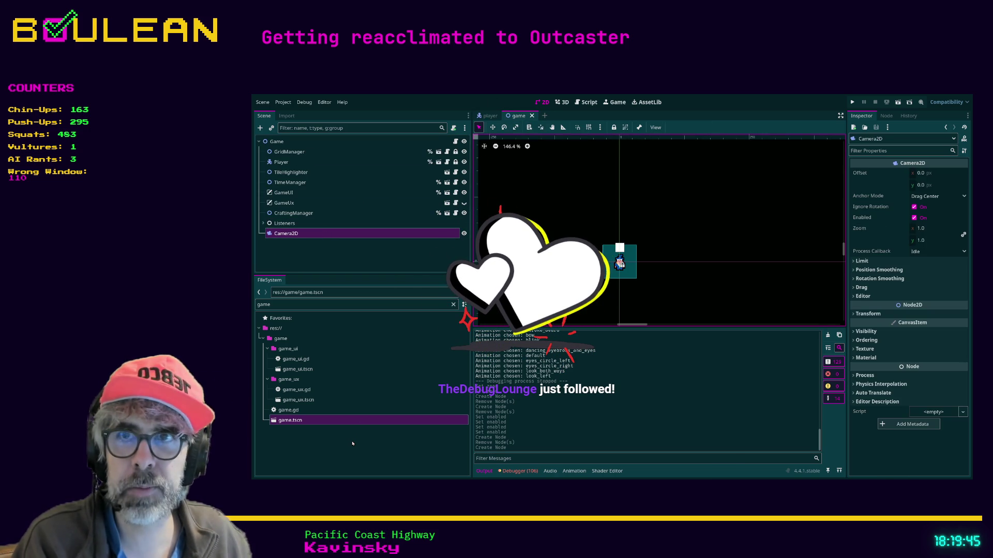
Step: Delete the Camera2D node from the Game scene, then open a new Brave tab
key("Delete")
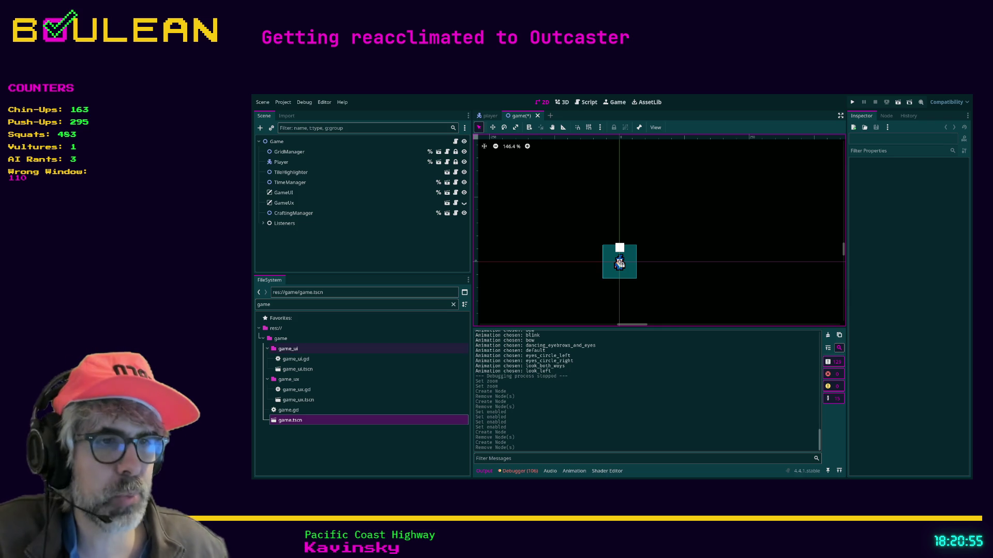
key("alt+Tab")
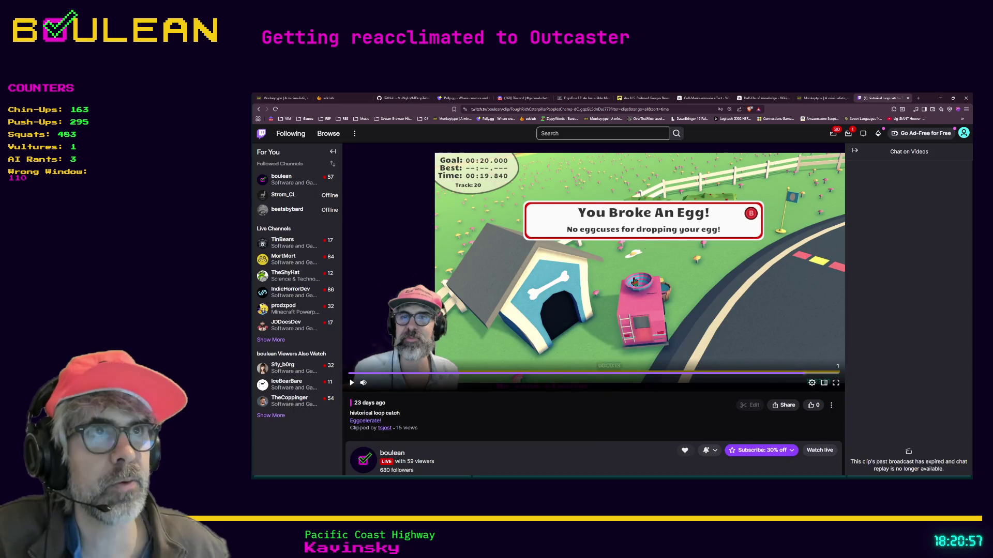
left_click(918, 99)
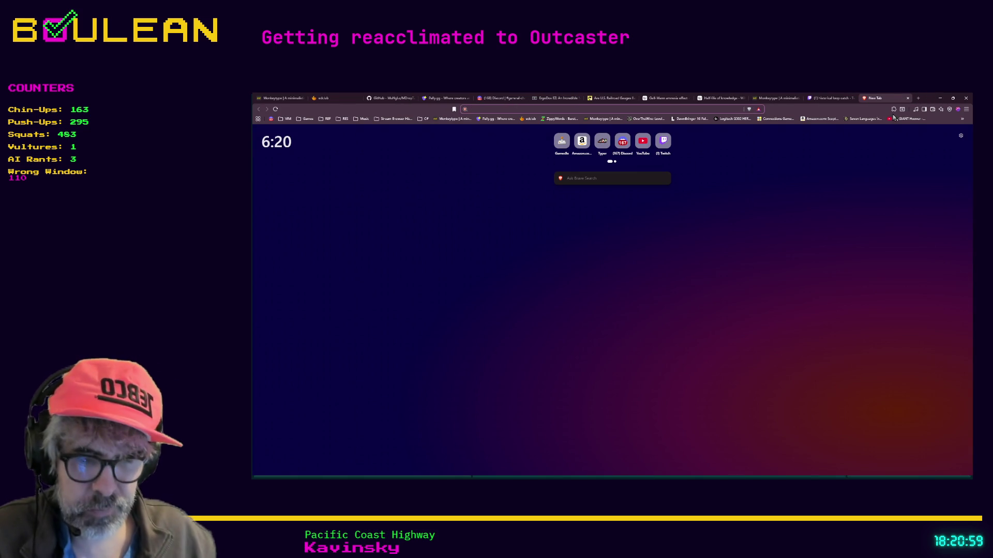
Step: Search Brave for 'eggcelerate steam'
type("eggg")
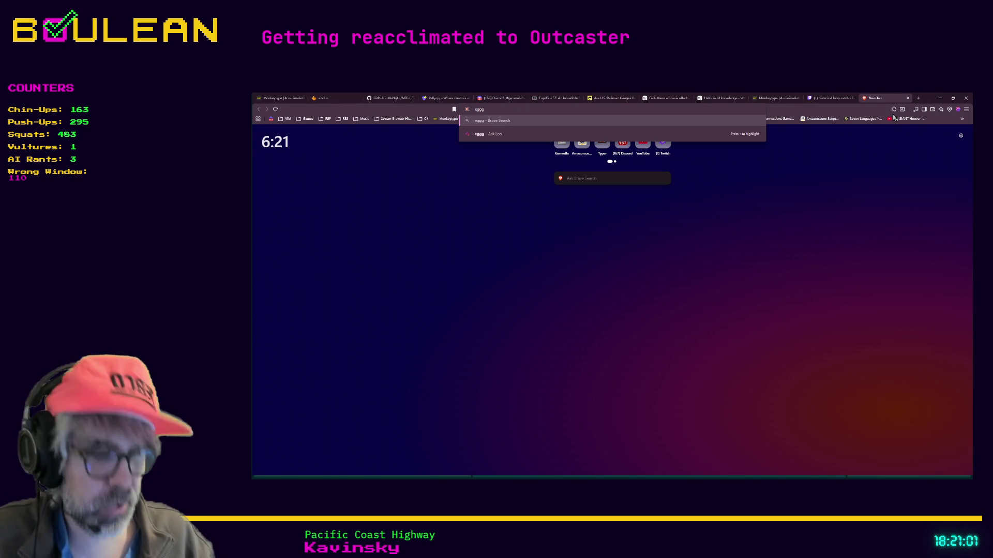
key("BackSpace")
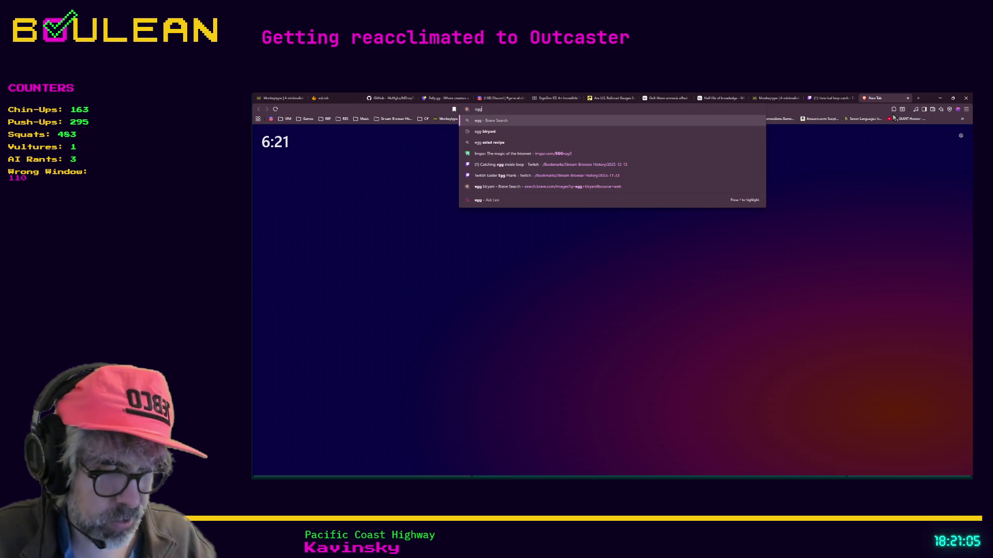
type("celer")
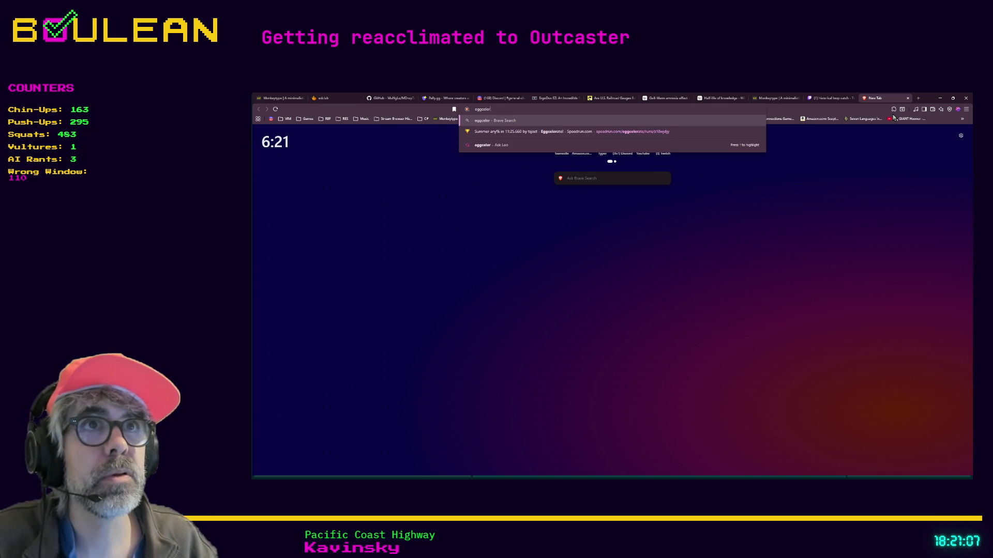
type("ate+ste")
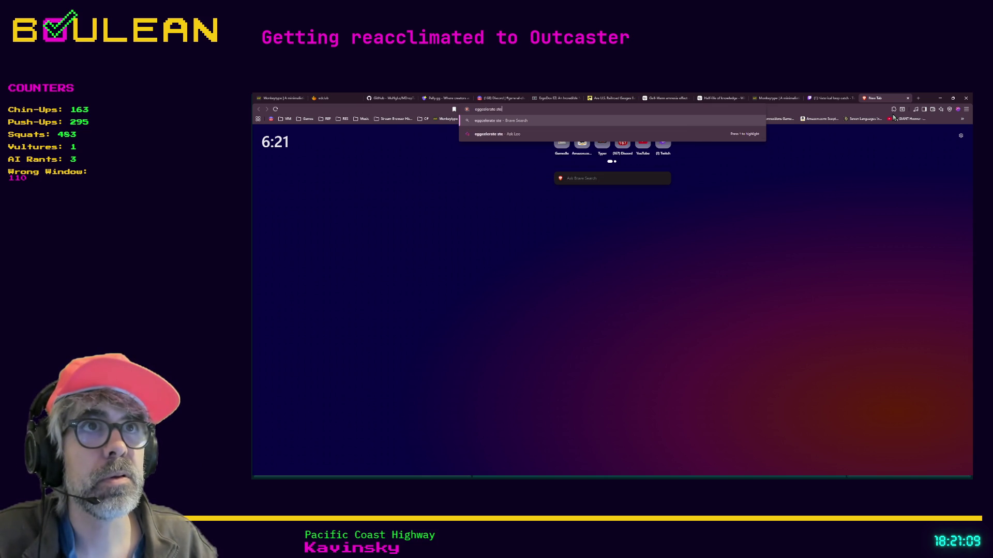
type("am")
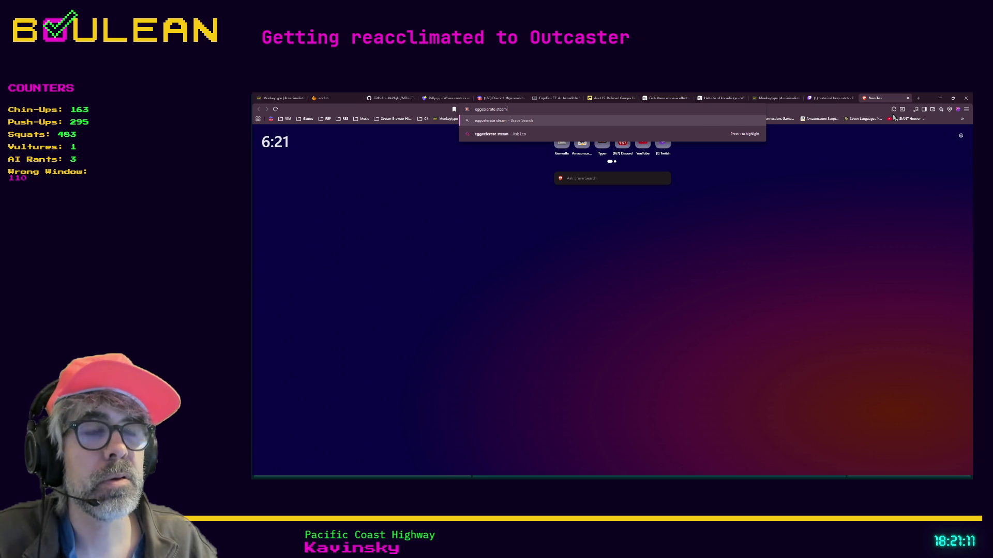
key("Return")
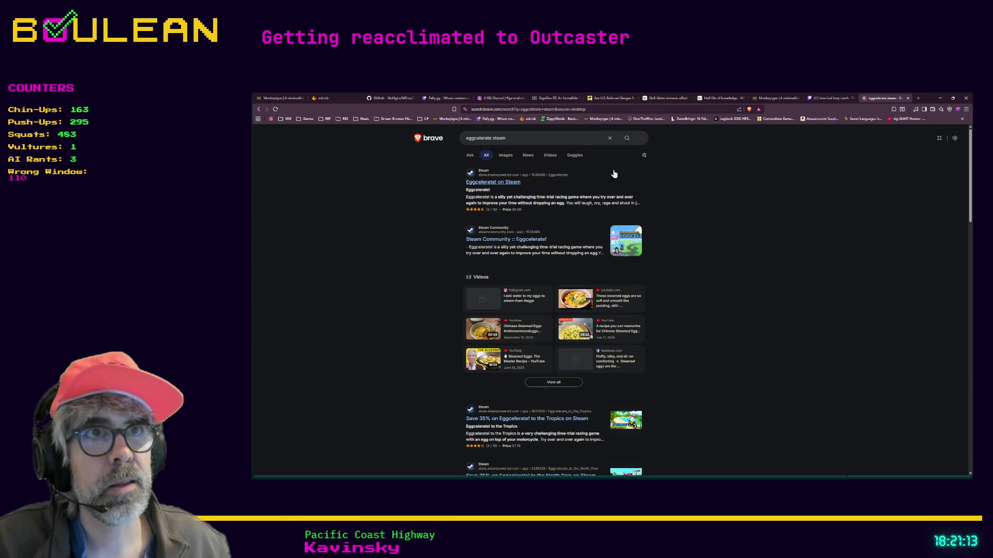
Step: Open the 'Eggcelerate! on Steam' store page and select its web address
left_click(502, 182)
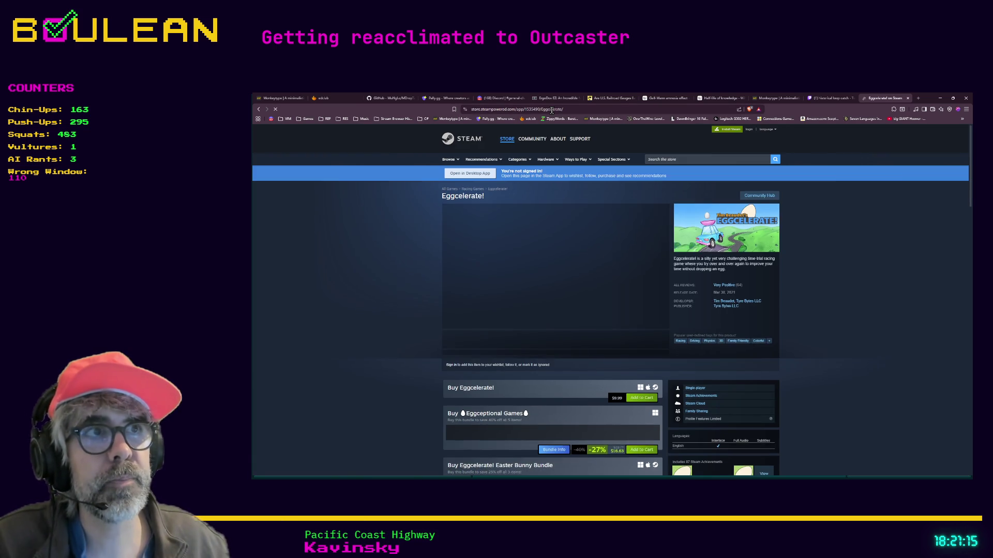
left_click(552, 110)
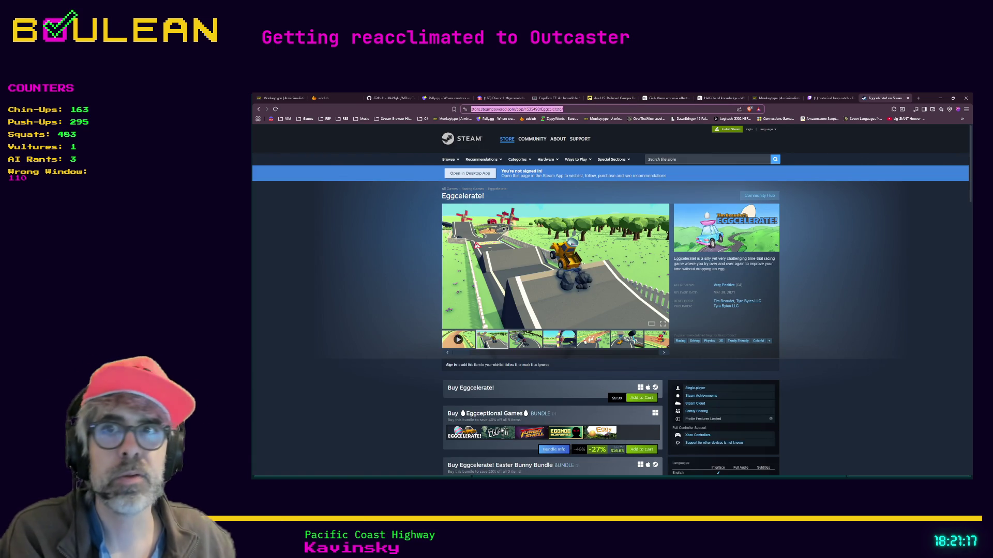
key("alt+Tab")
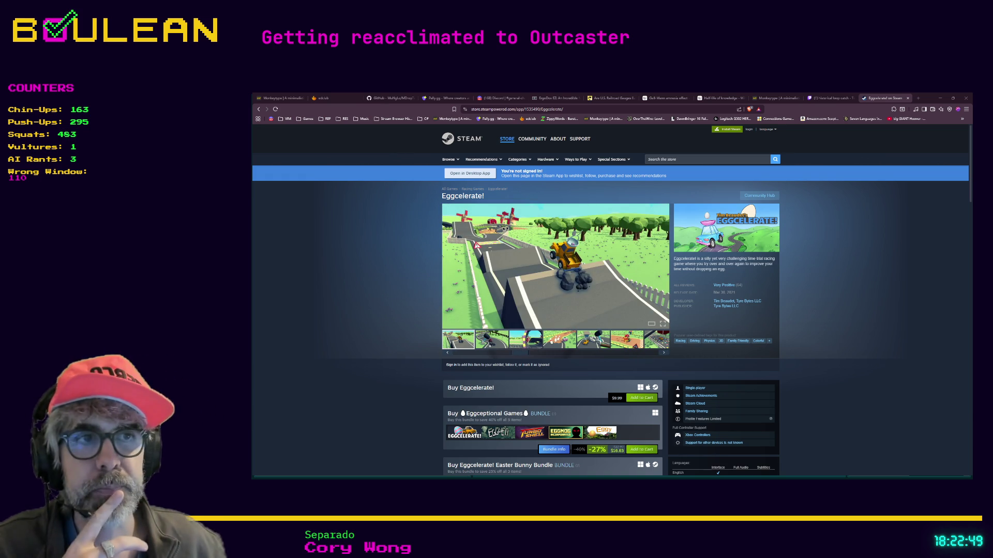
key("ctrl+l")
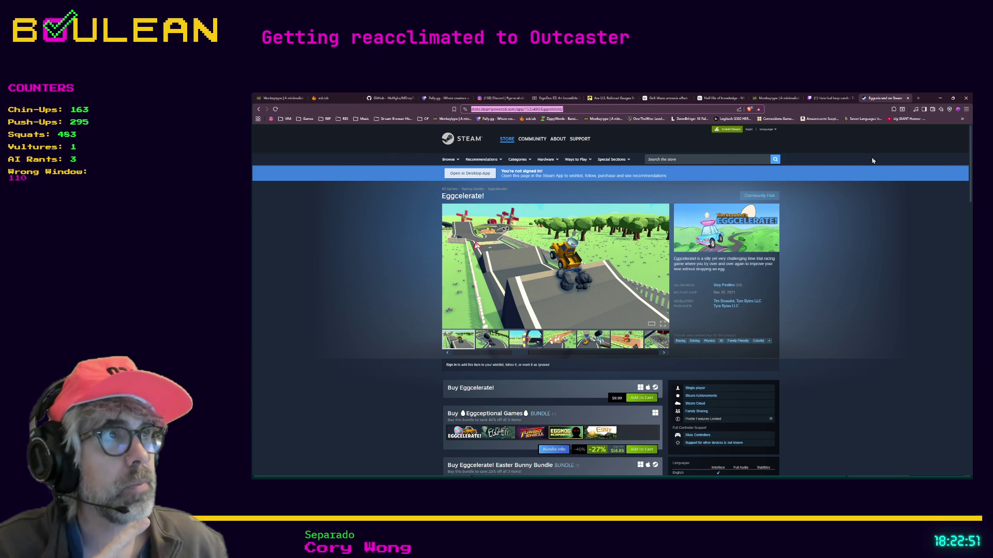
Step: Back in Godot, view action_validator.gd near line 11, then reopen the Camera2D help page
key("alt+Tab")
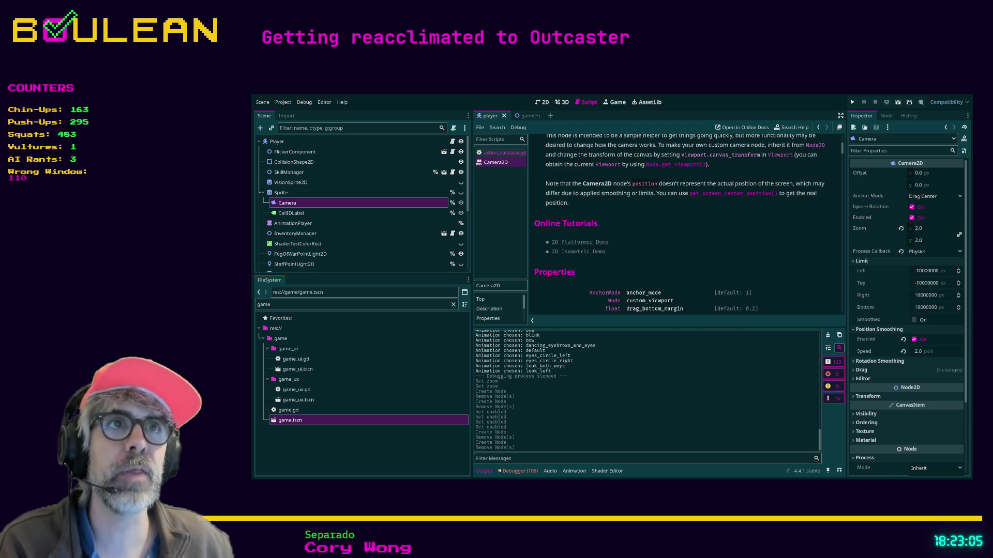
left_click(501, 155)
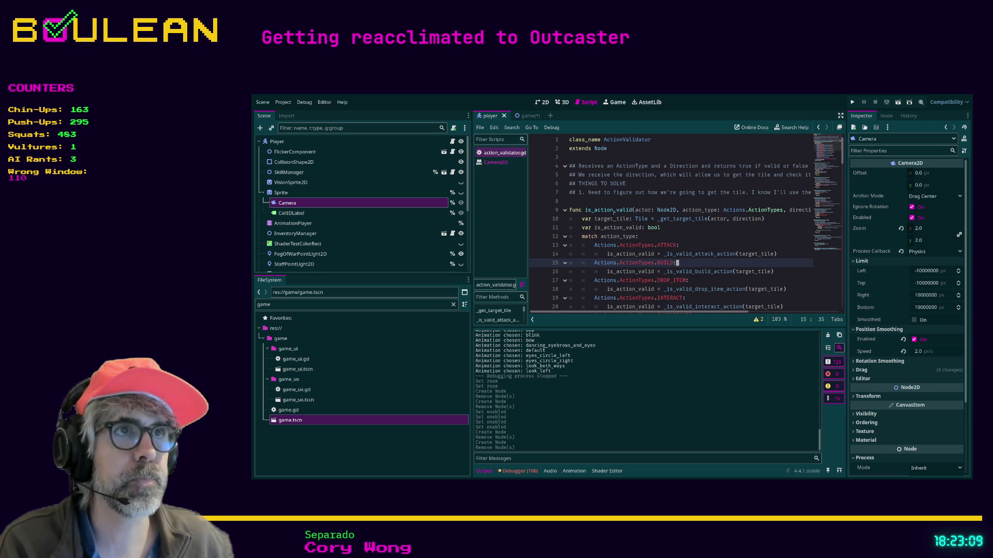
key("Up")
key("Up")
key("Up")
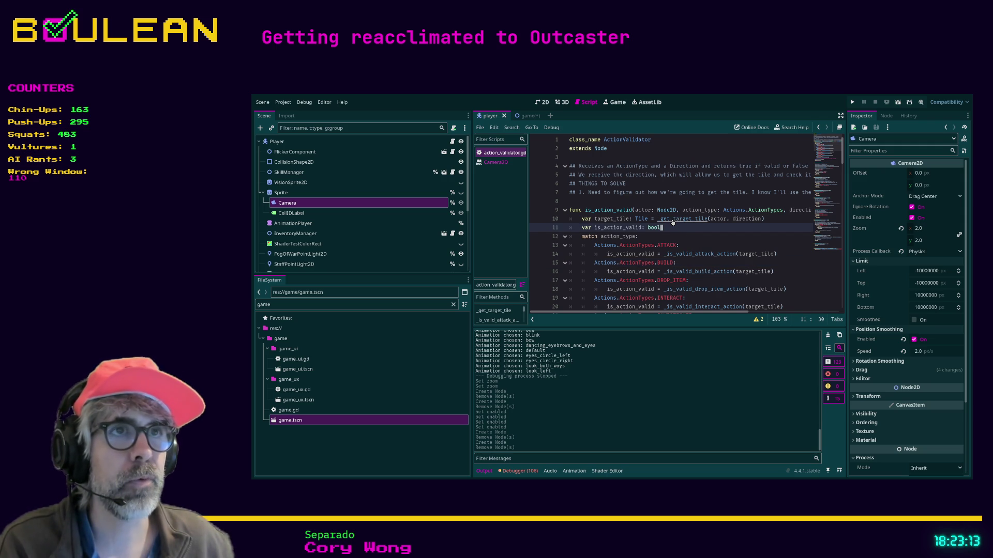
left_click(496, 161)
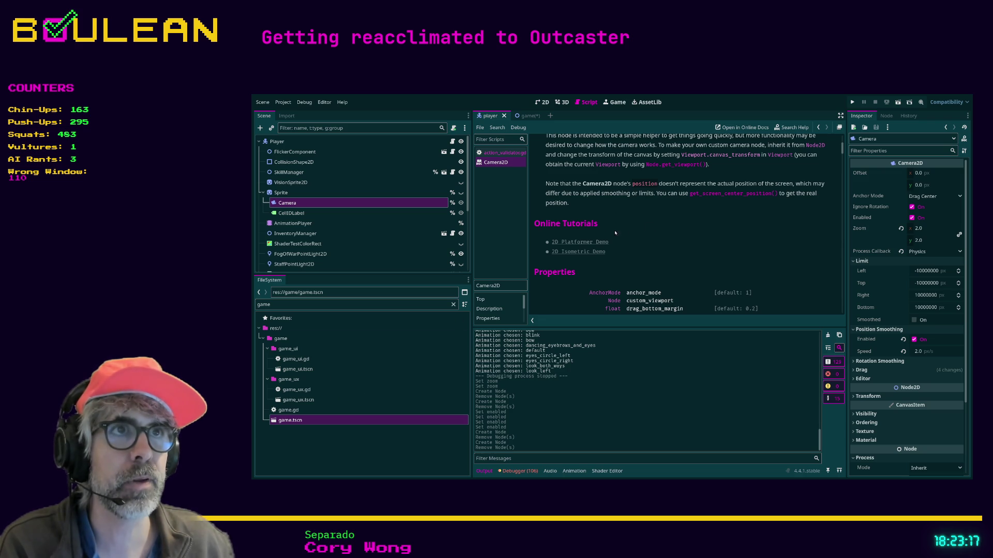
Step: Scroll the Camera2D reference from Property Descriptions down to the make_current method description
scroll(657, 219, "down", 10)
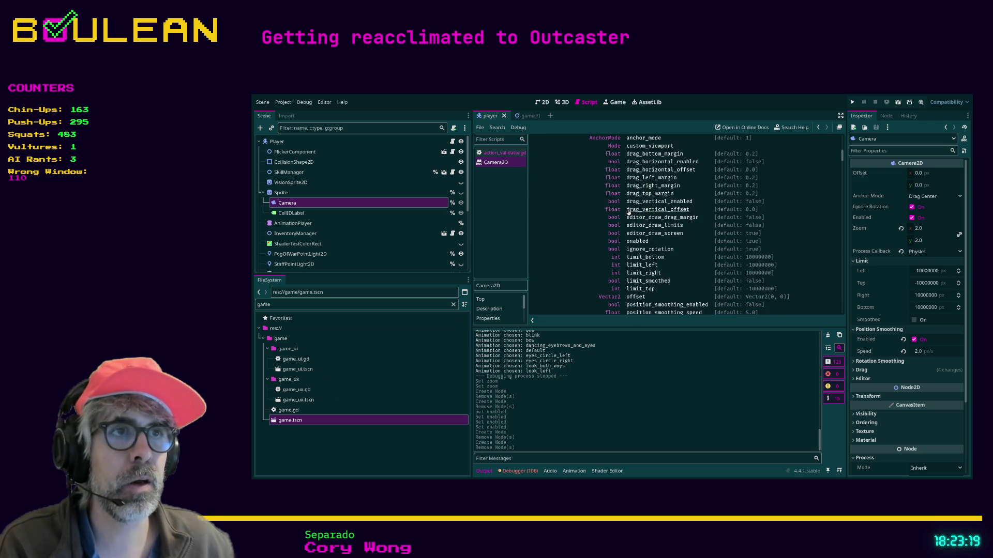
scroll(571, 218, "down", 10)
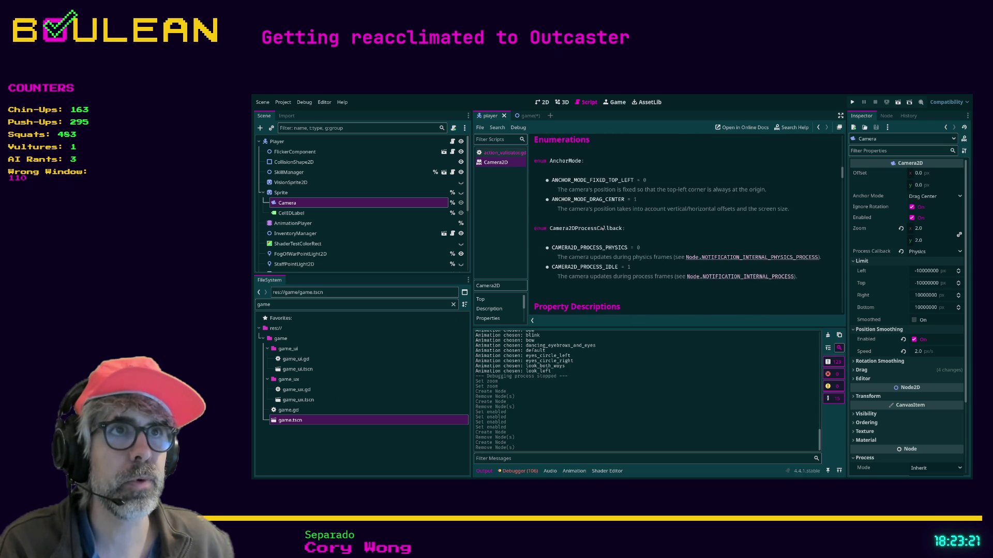
scroll(601, 228, "down", 6)
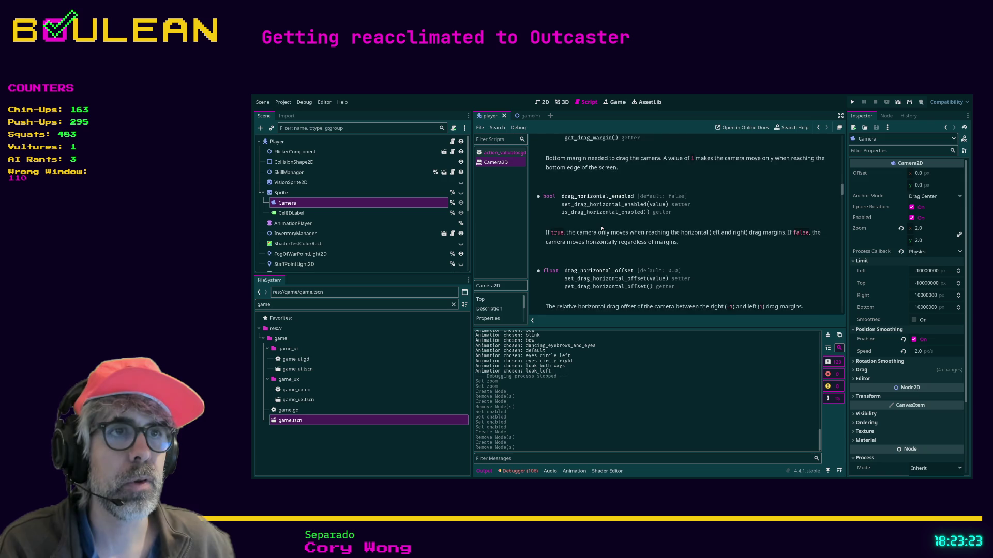
scroll(601, 228, "down", 8)
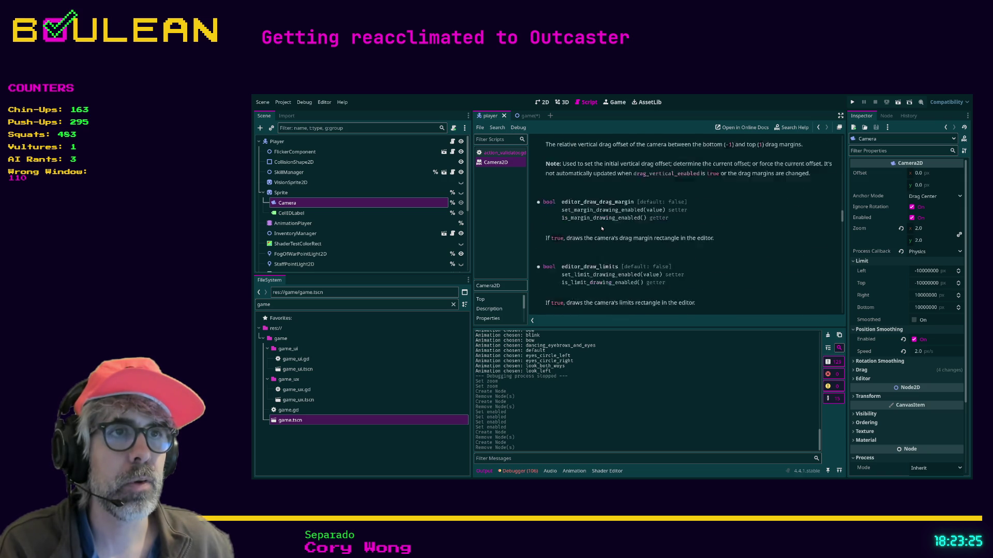
scroll(601, 228, "down", 8)
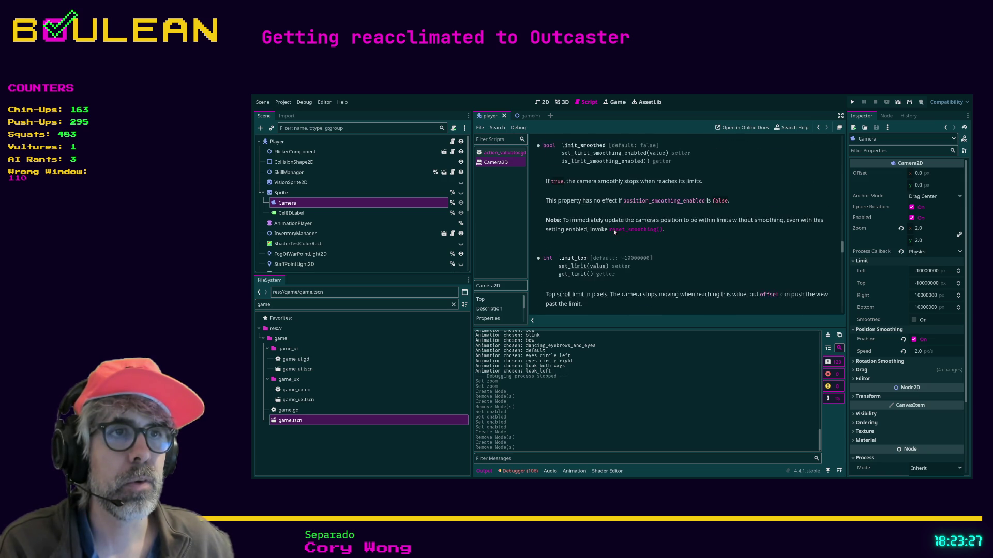
scroll(615, 236, "down", 10)
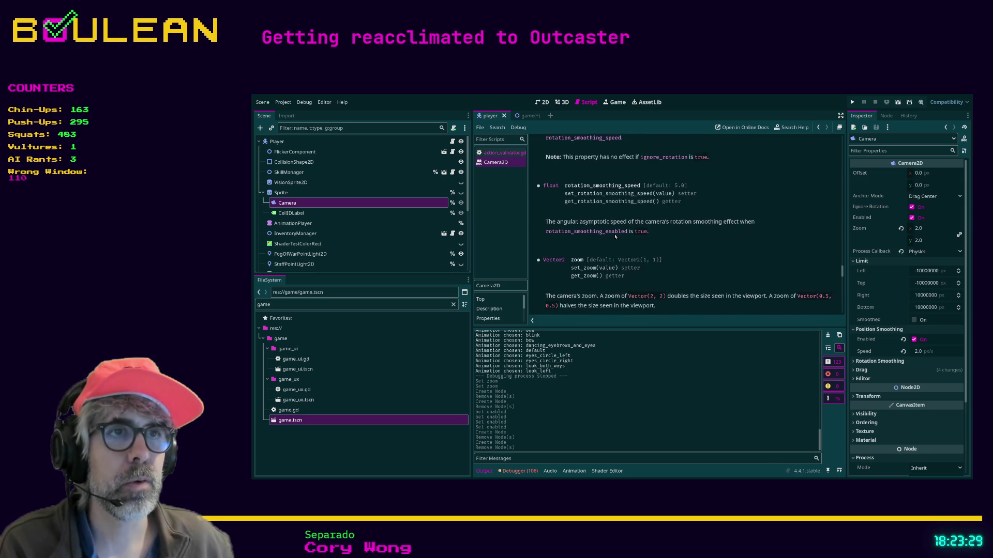
scroll(615, 236, "down", 5)
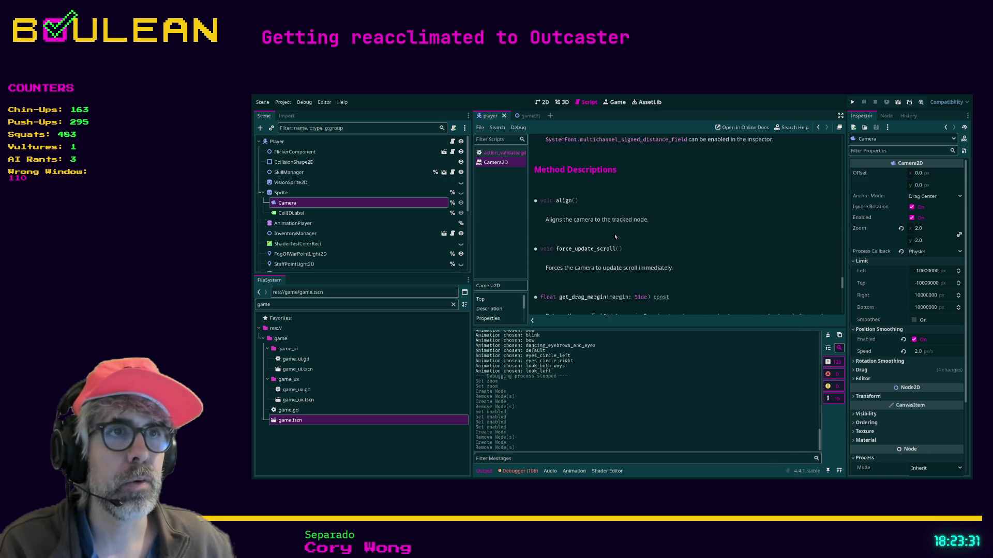
scroll(615, 236, "down", 2)
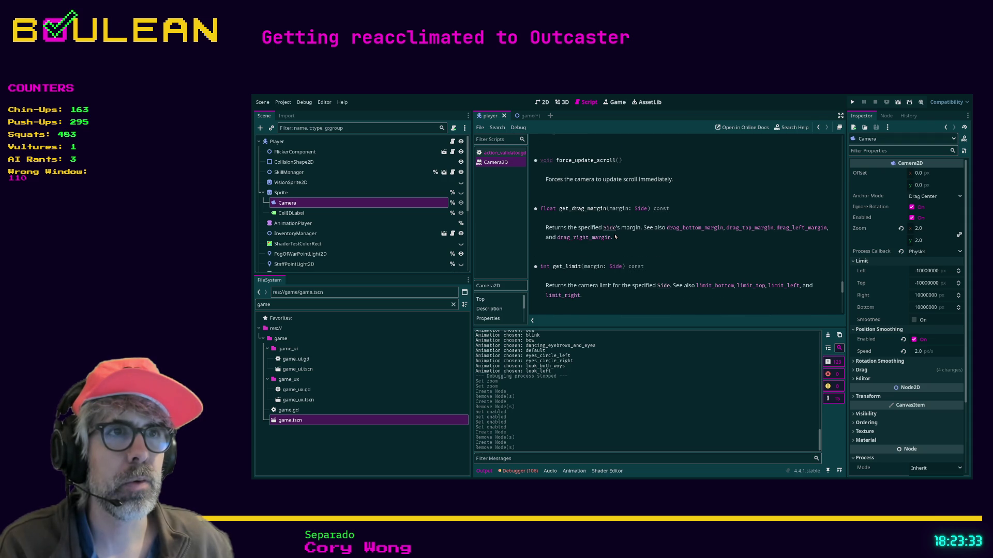
scroll(632, 226, "down", 5)
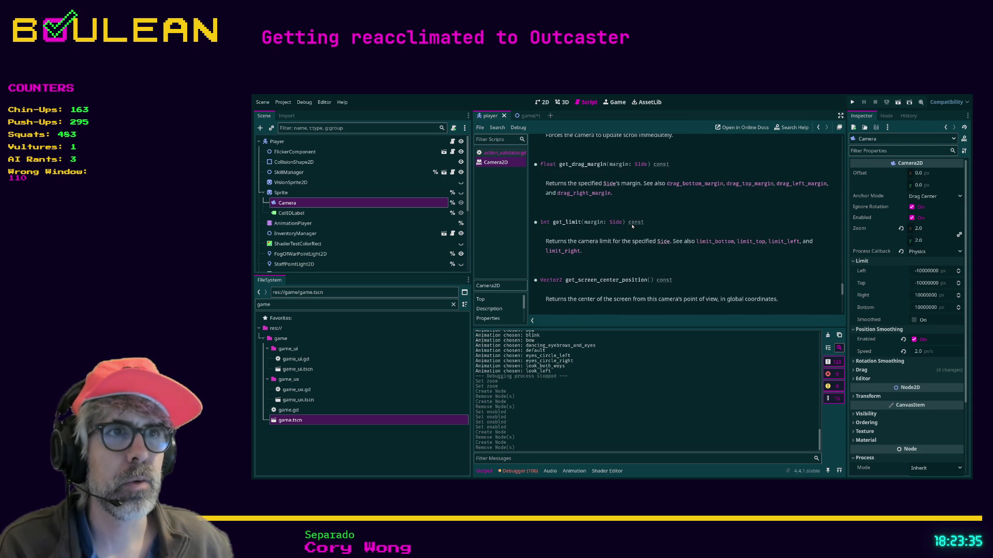
scroll(632, 226, "down", 3)
scroll(631, 226, "down", 3)
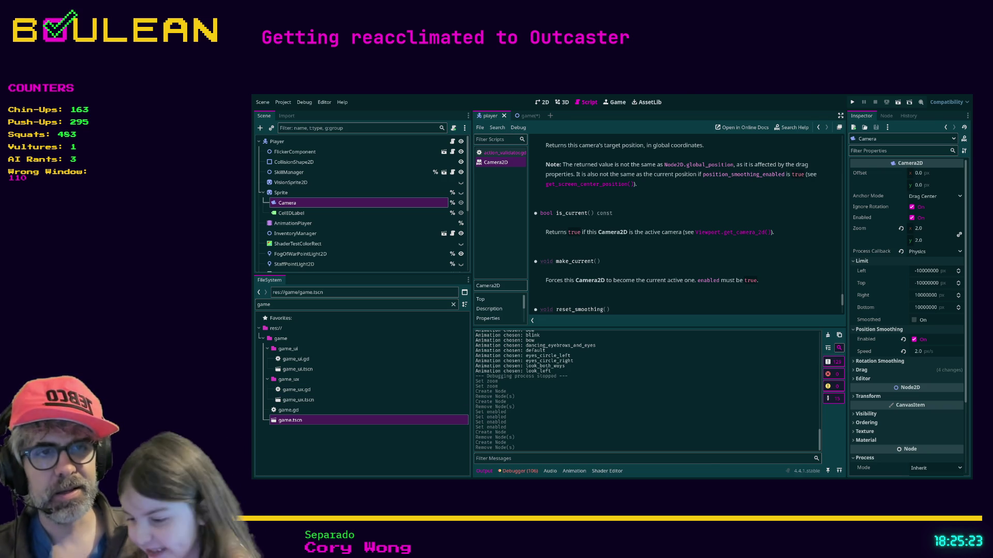
key("alt+Tab")
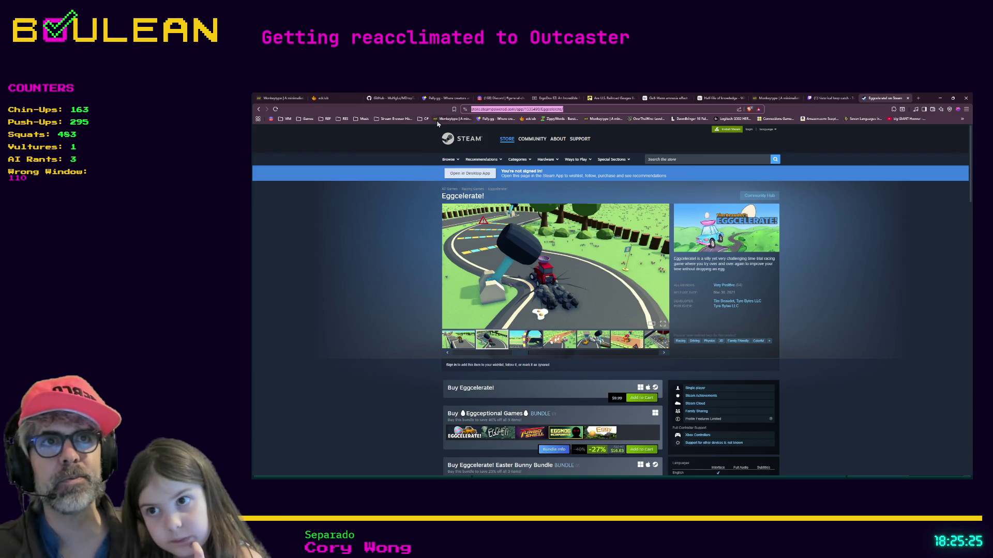
Step: Open the edclub typing lesson from the bookmarks bar in a new tab
left_click(528, 119)
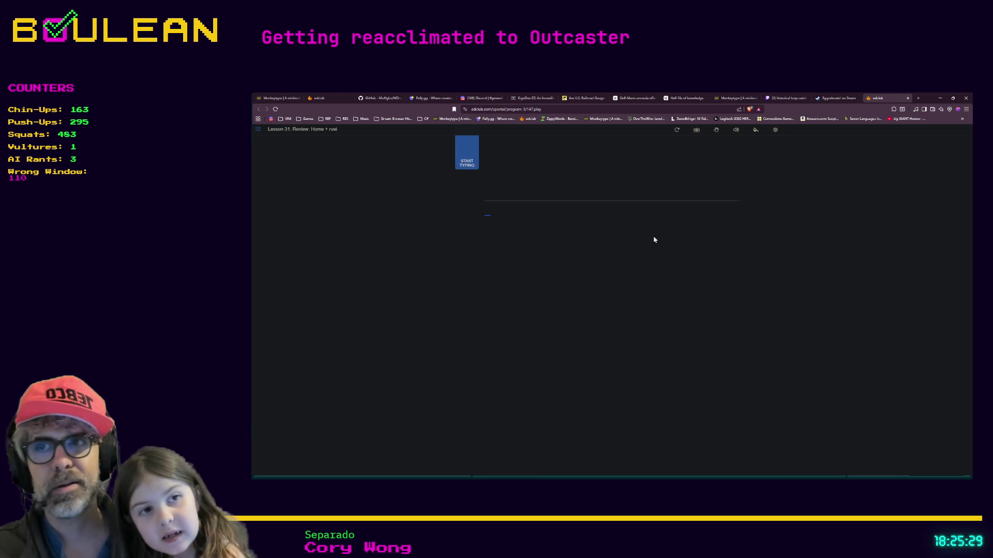
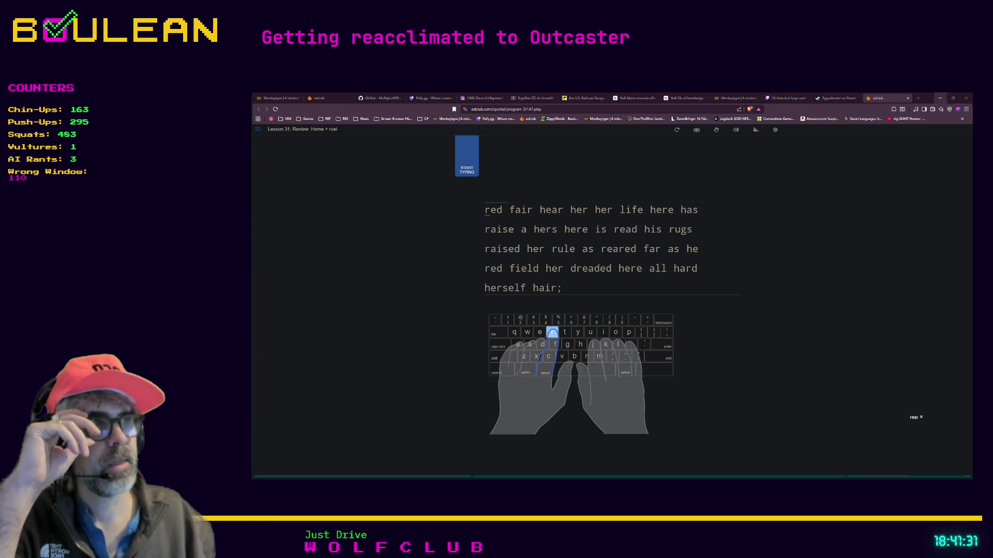
Step: Switch from the EdClub typing lesson to the Godot editor window
key("alt+Tab")
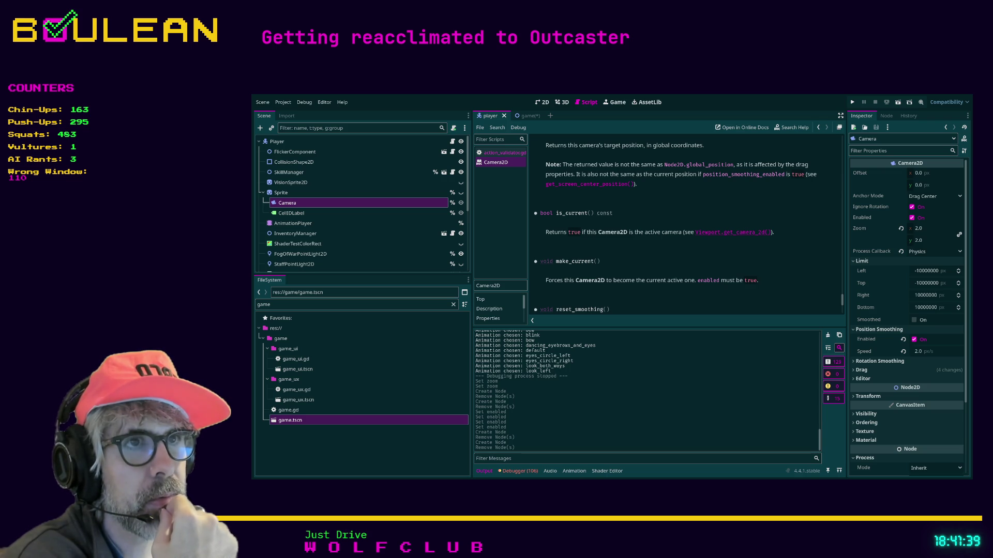
Step: Search the Camera2D class documentation for 'current'
scroll(676, 225, "down", 2)
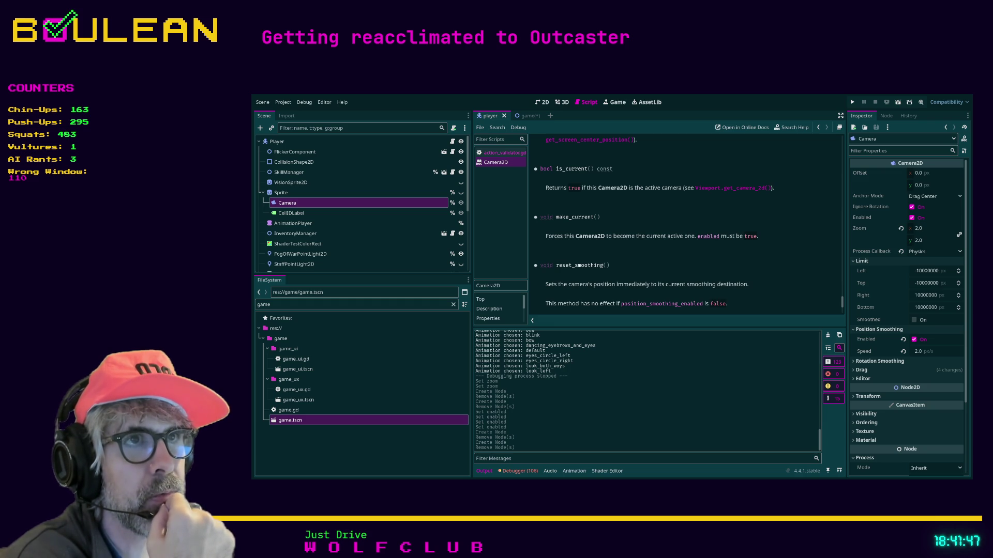
scroll(653, 226, "down", 2)
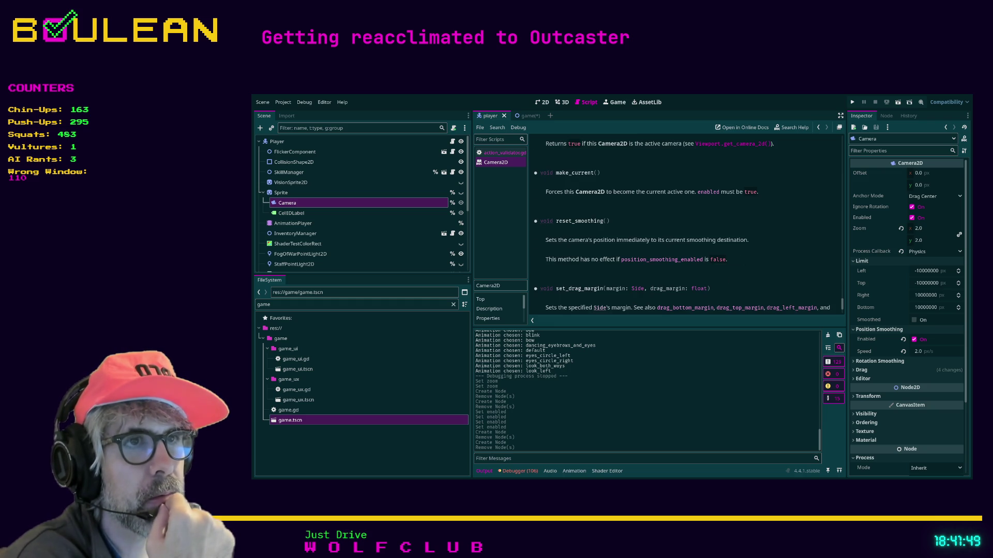
scroll(666, 231, "up", 2)
key("ctrl+f")
type("current")
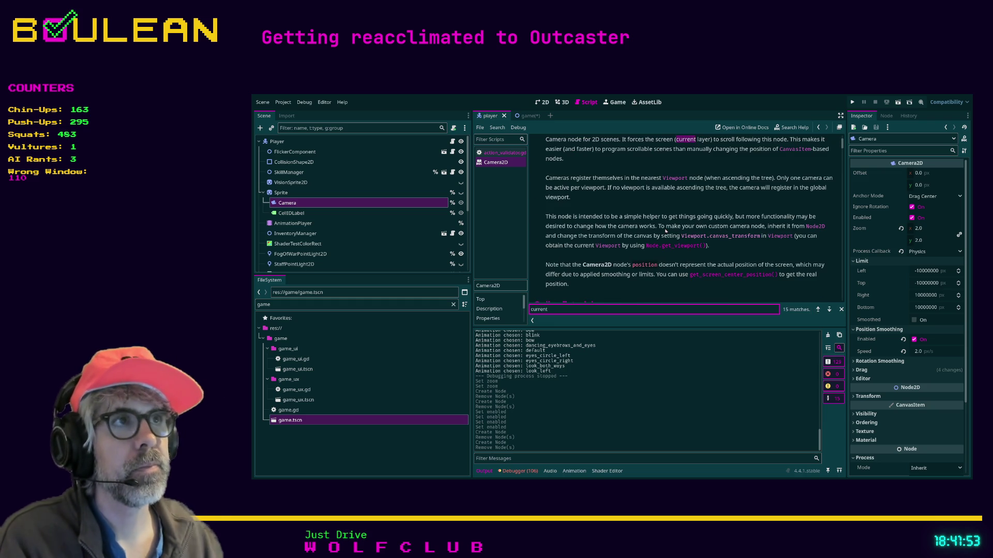
Step: Step through the 'current' matches past is_current(), make_current() and drag_vertical_offset
key("Return")
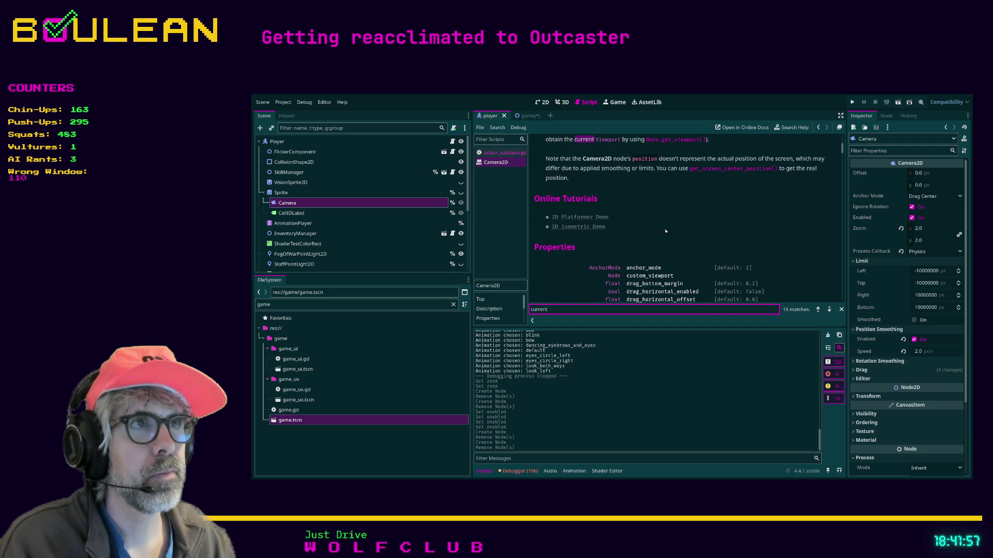
key("Return")
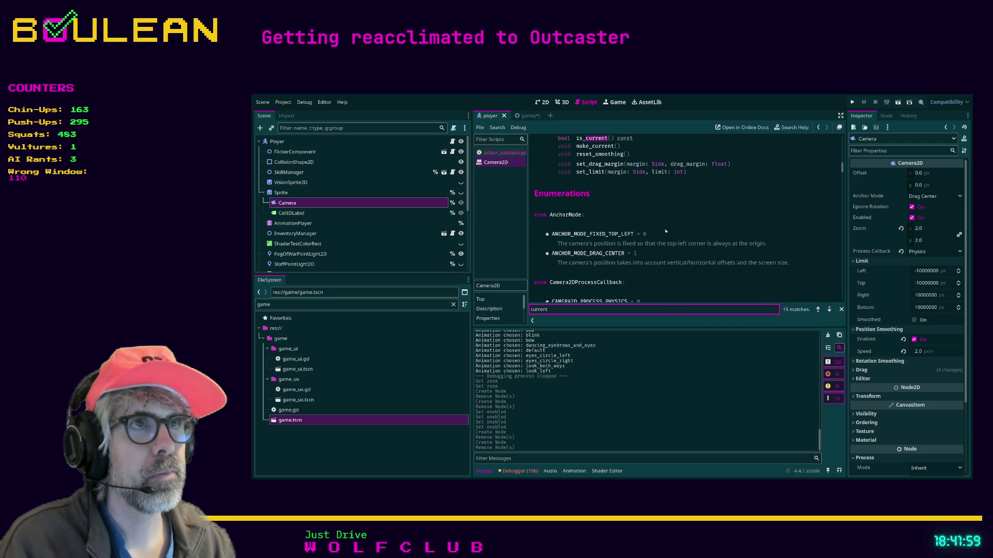
key("Return")
key("Return")
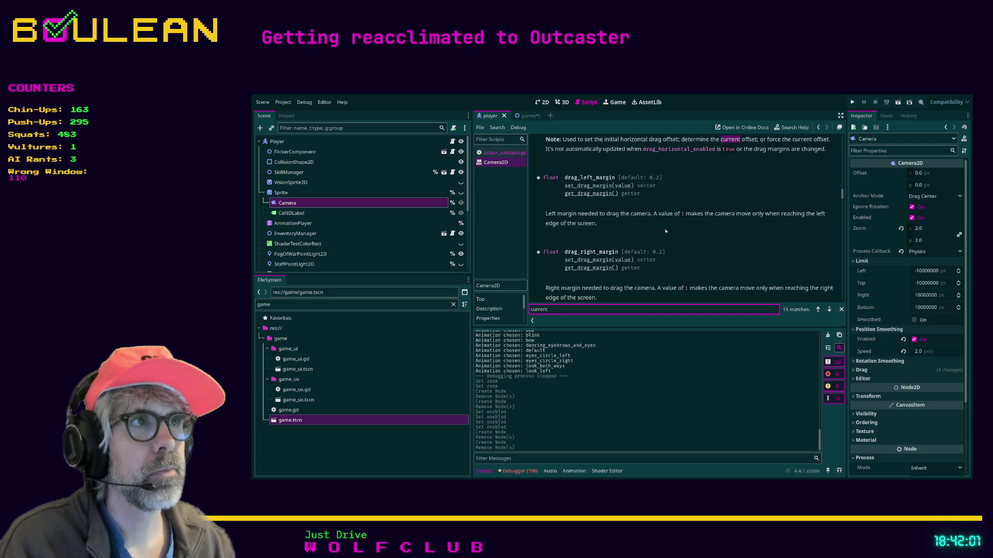
scroll(667, 233, "up", 1)
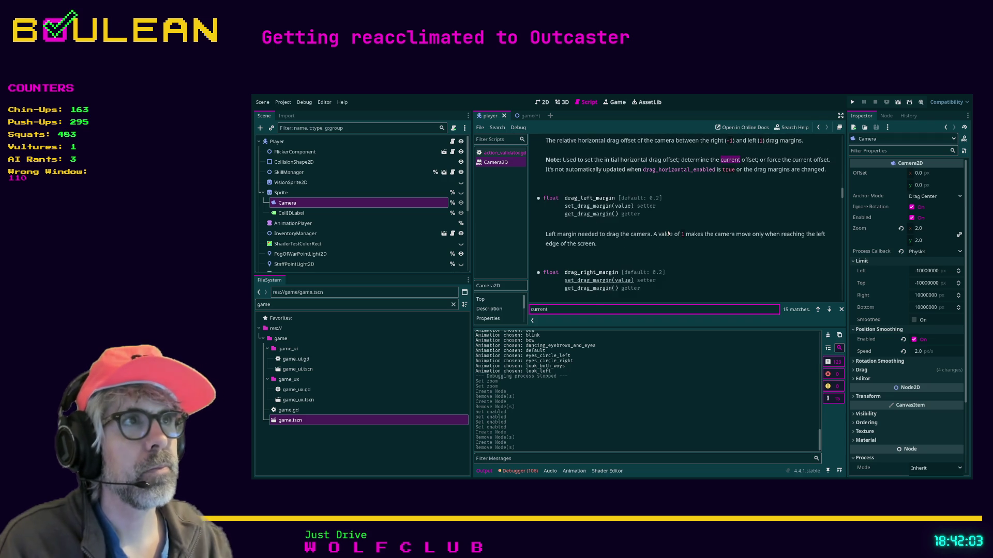
key("Return")
key("Return")
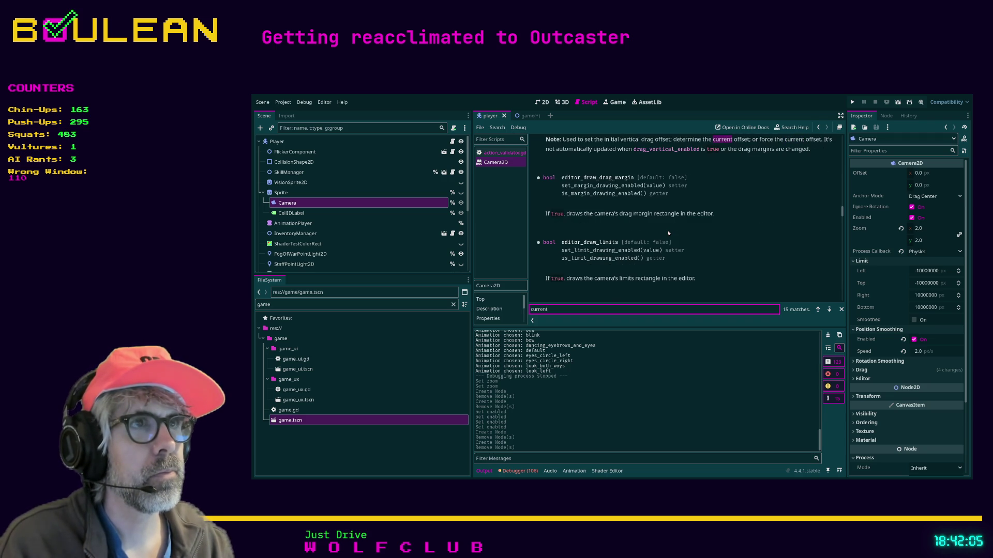
key("Return")
key("Return")
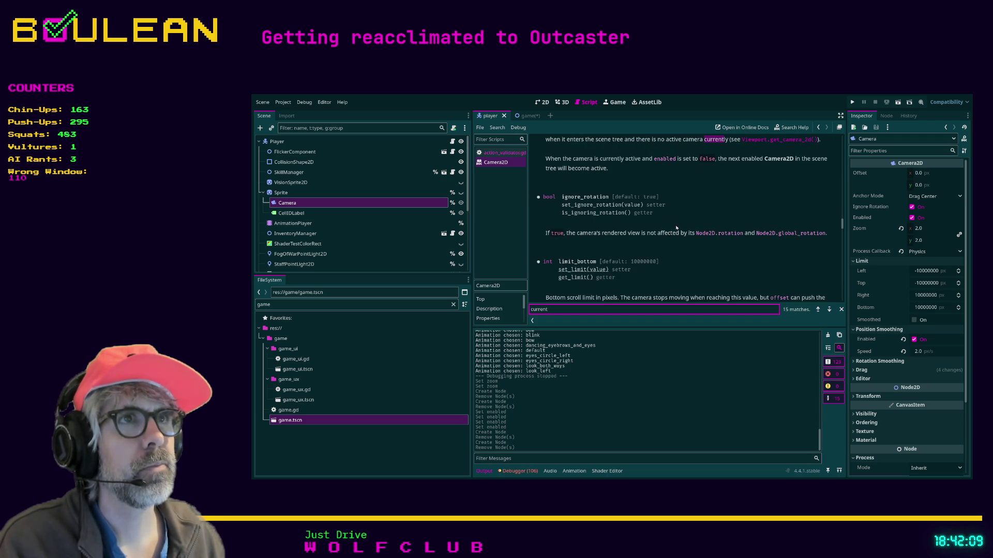
scroll(673, 225, "up", 3)
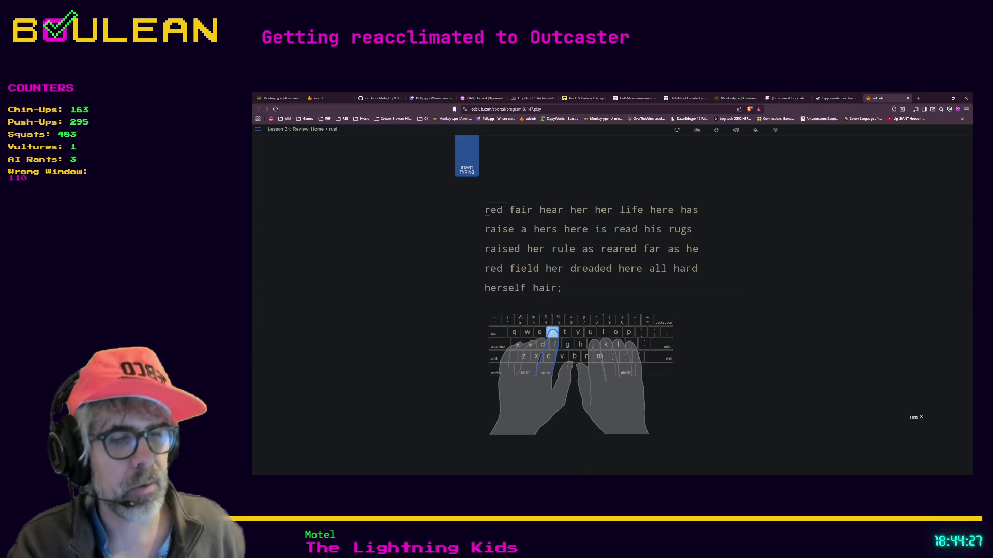
Step: Search 'mixomo' in a new browser tab, then return to the Godot editor
key("ctrl+t")
type("mixomo")
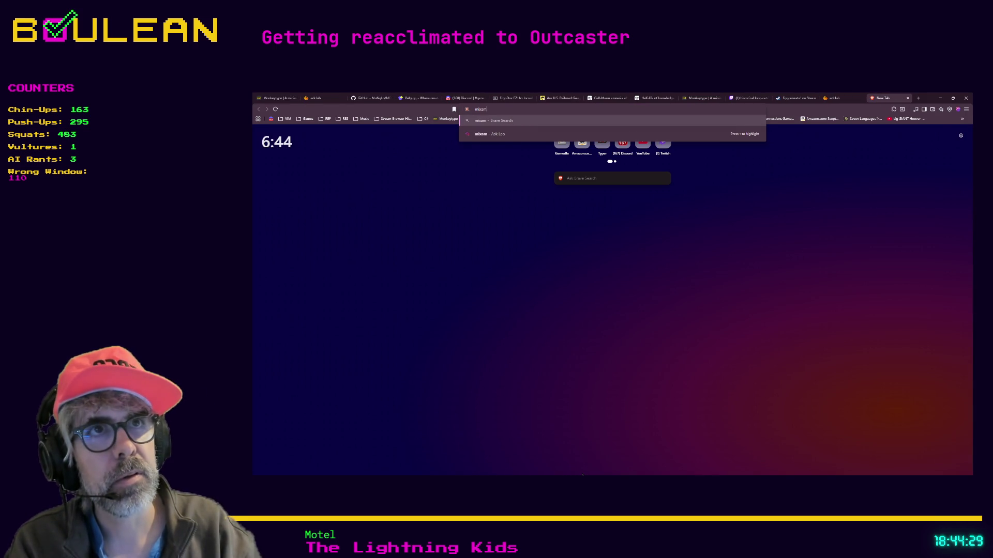
key("Return")
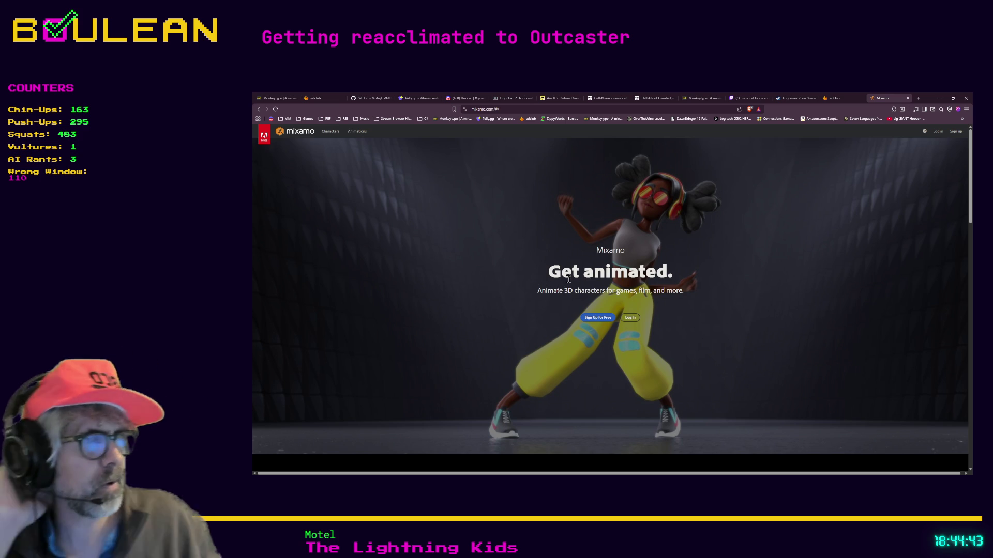
key("alt+Tab")
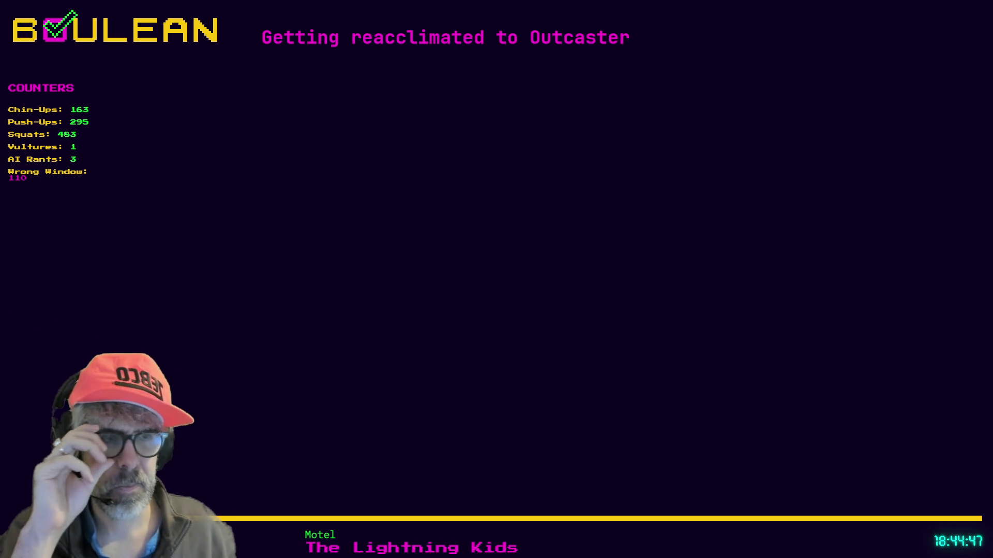
key("alt+Tab")
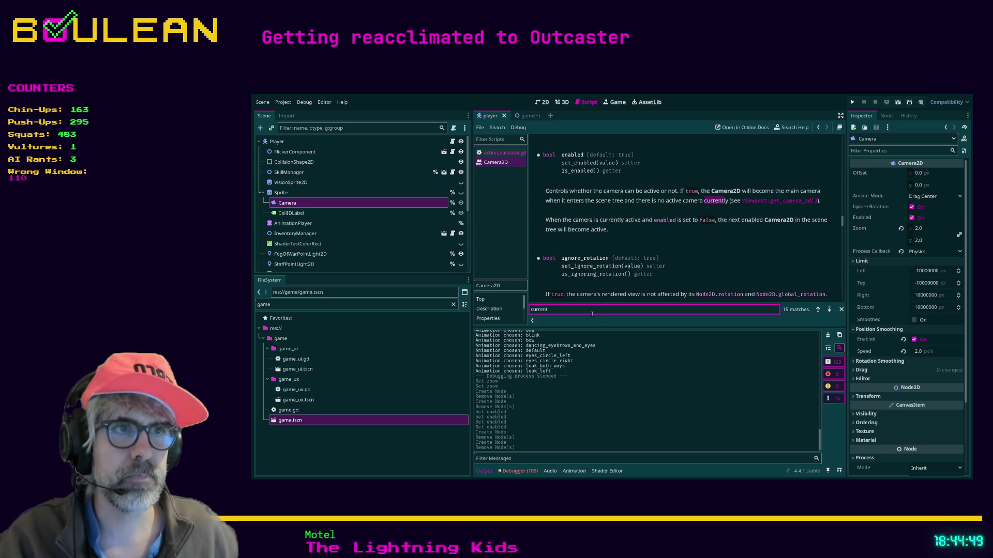